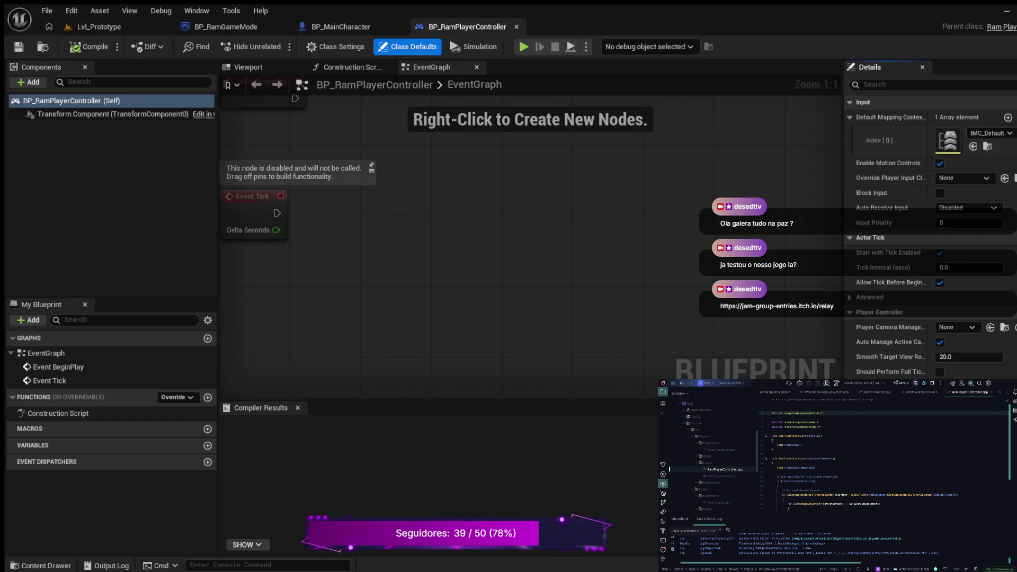
# Step: Close the BP_RamPlayerController blueprint tab so BP_MainCharacter's event graph shows
pyautogui.scroll(3, 930, 238)
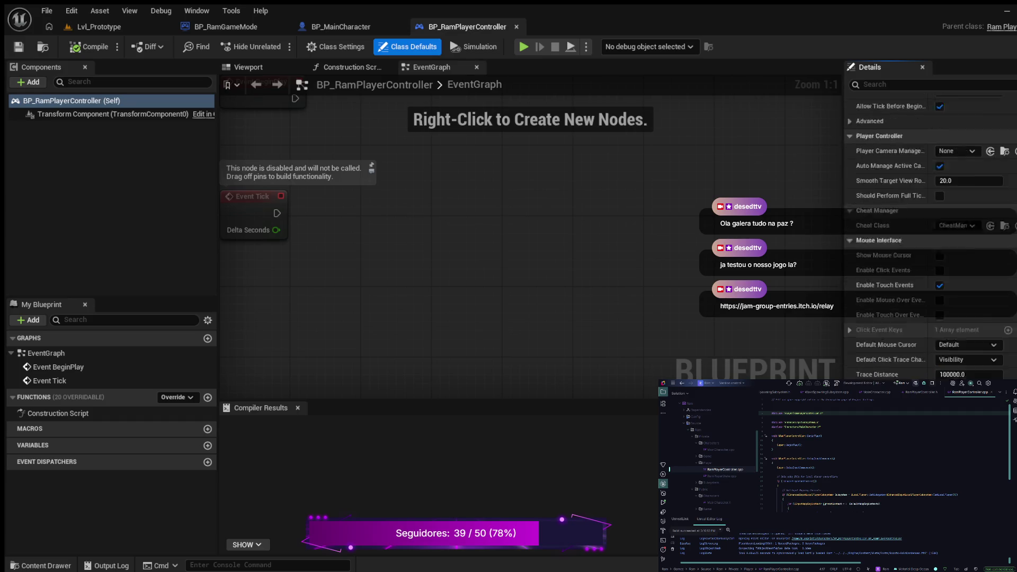
pyautogui.scroll(1, 930, 238)
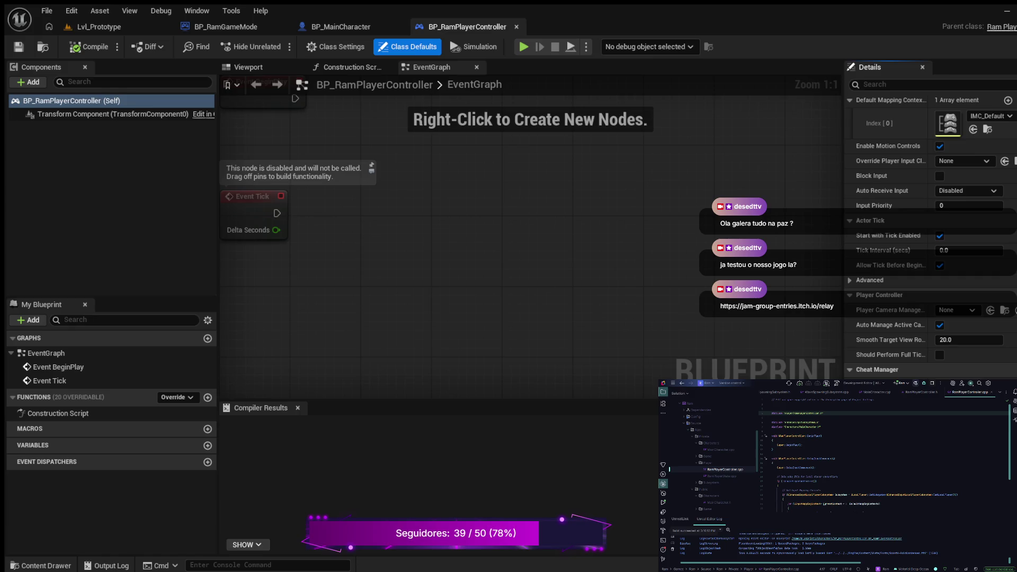
pyautogui.hotkey('ctrl', 'w')
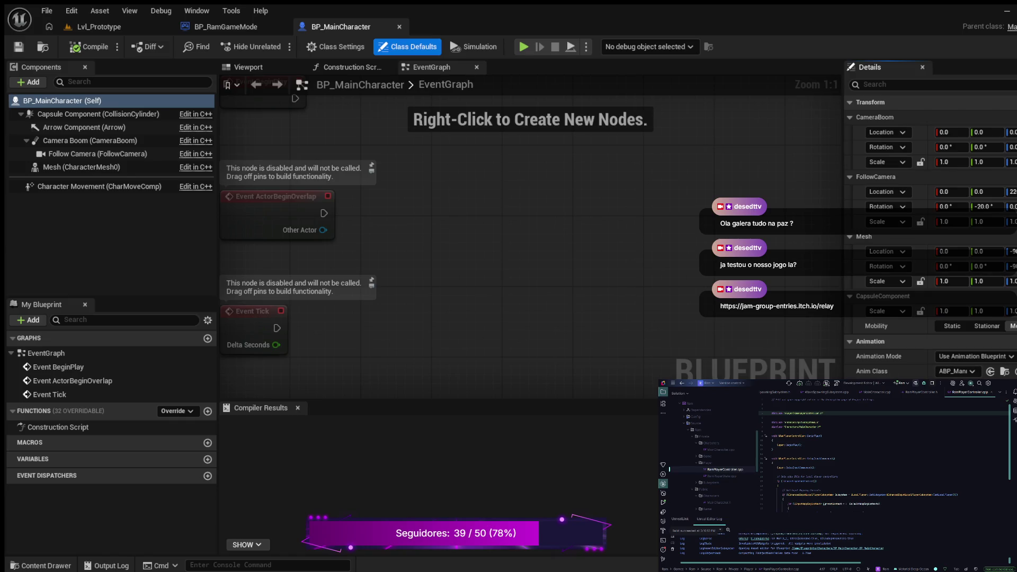
# Step: Preview BP_MainCharacter's viewport, open BP_RamGameMode in the full blueprint editor, then return to Lvl_Prototype
pyautogui.click(248, 67)
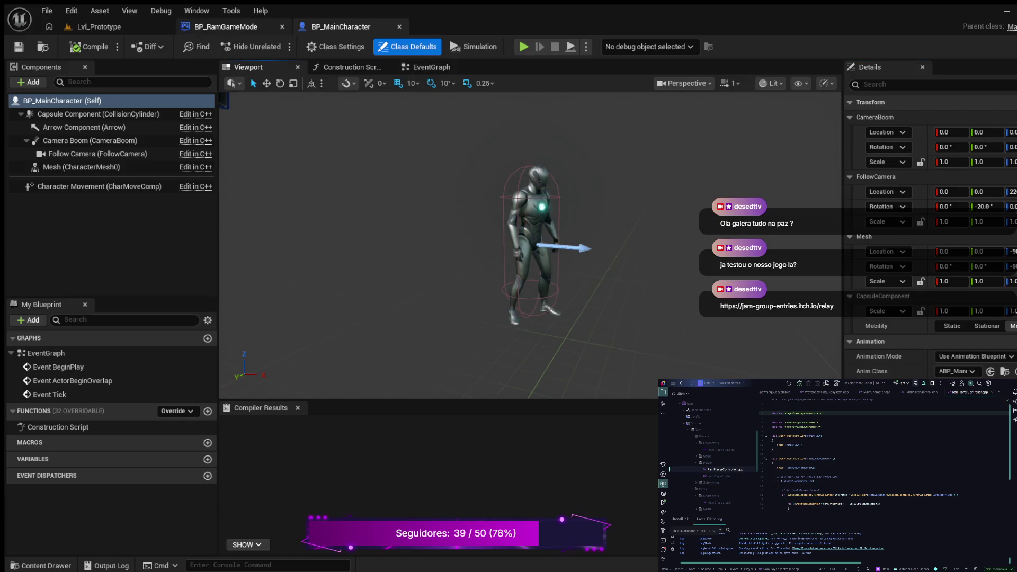
pyautogui.click(226, 27)
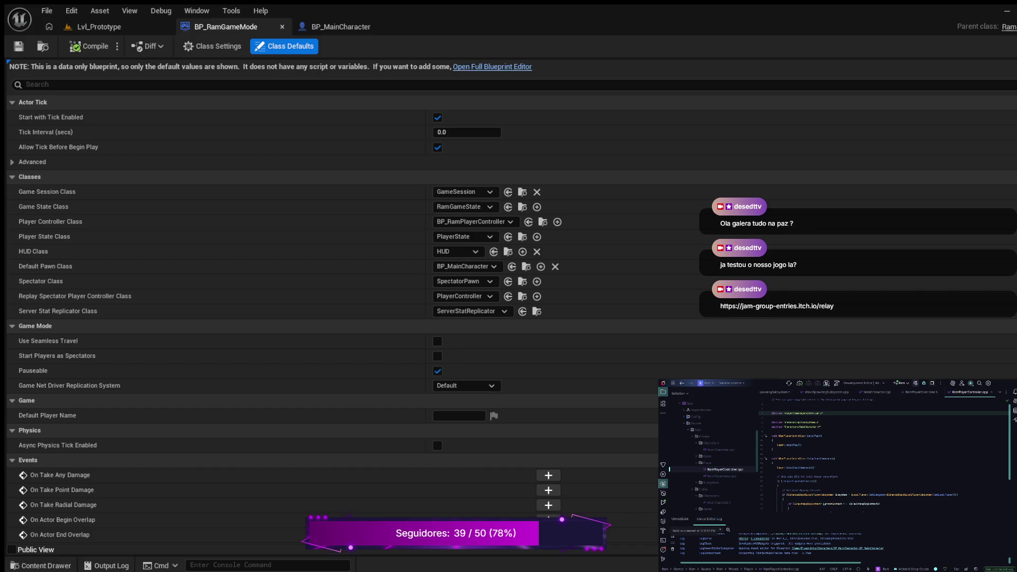
pyautogui.click(492, 67)
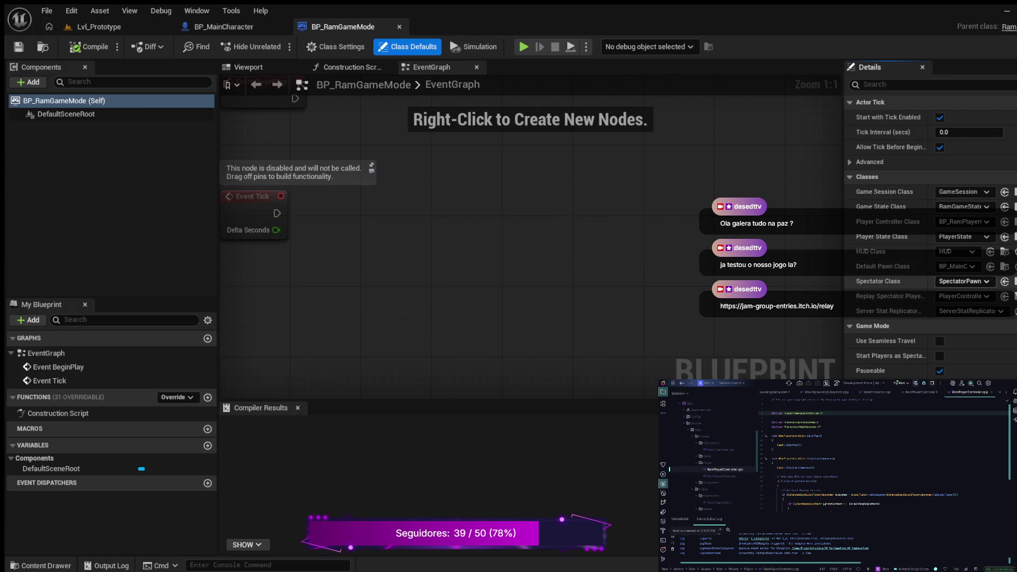
pyautogui.click(99, 26)
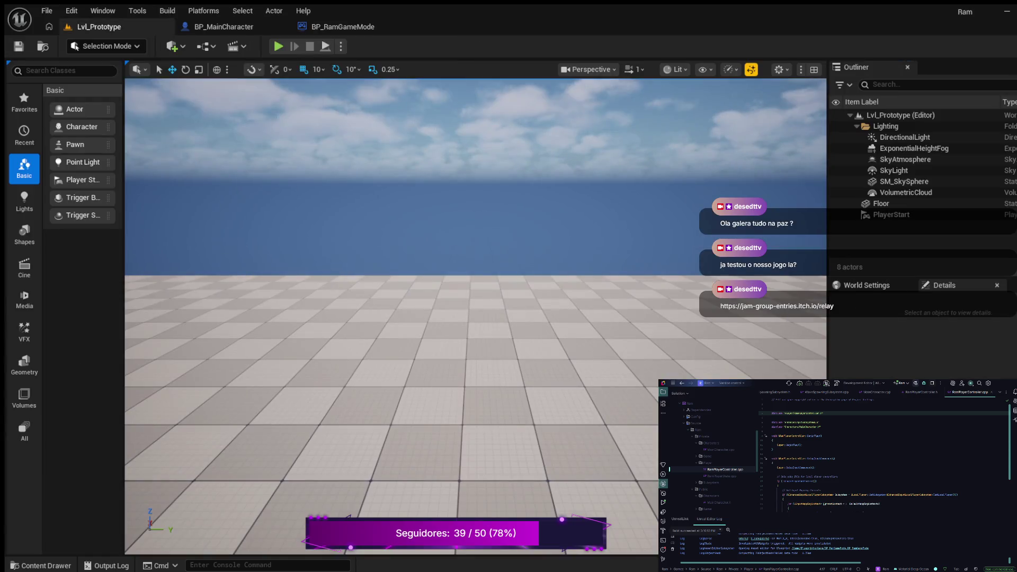
# Step: Play Lvl_Prototype in the editor, walking with W/S and jumping twice, then stop with Esc
pyautogui.hotkey('alt', 'p')
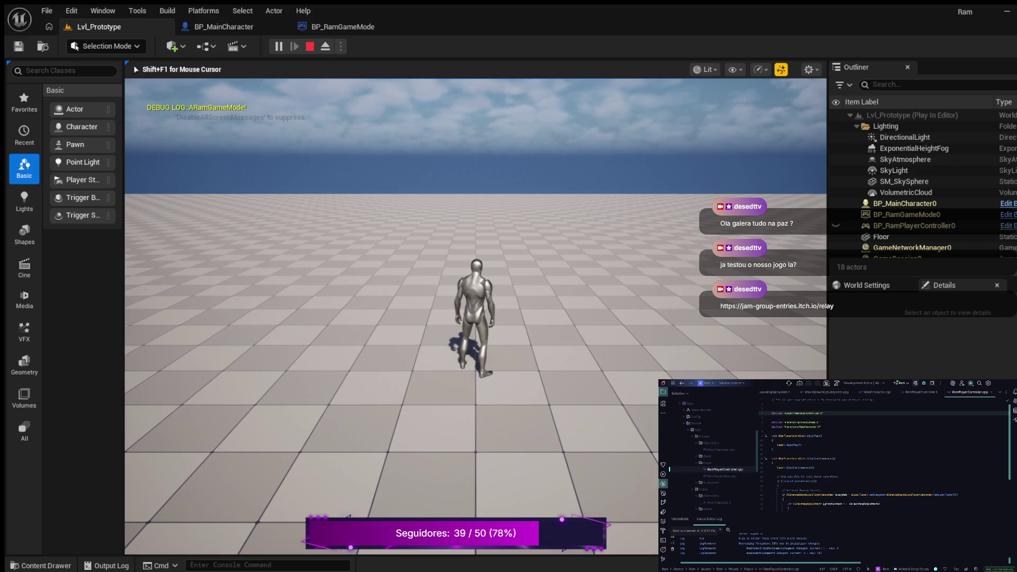
pyautogui.press('s')
pyautogui.press('w')
pyautogui.press('w')
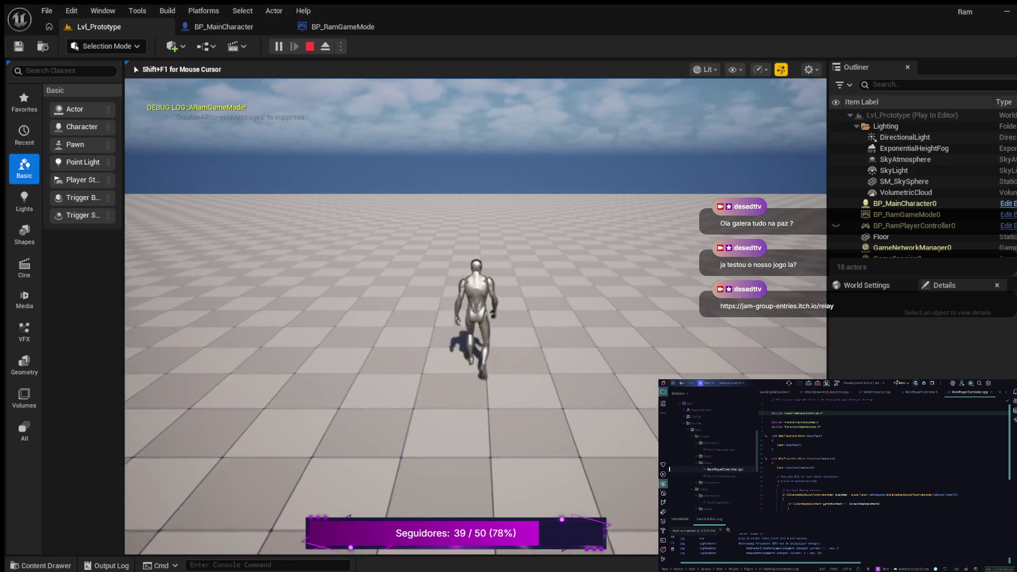
pyautogui.press('s')
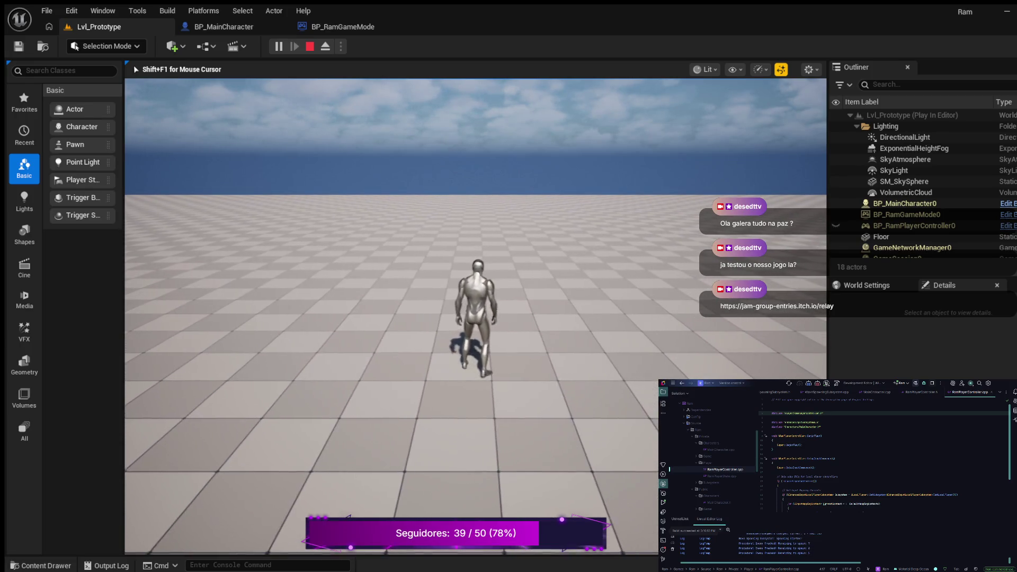
pyautogui.press('space')
pyautogui.press('w')
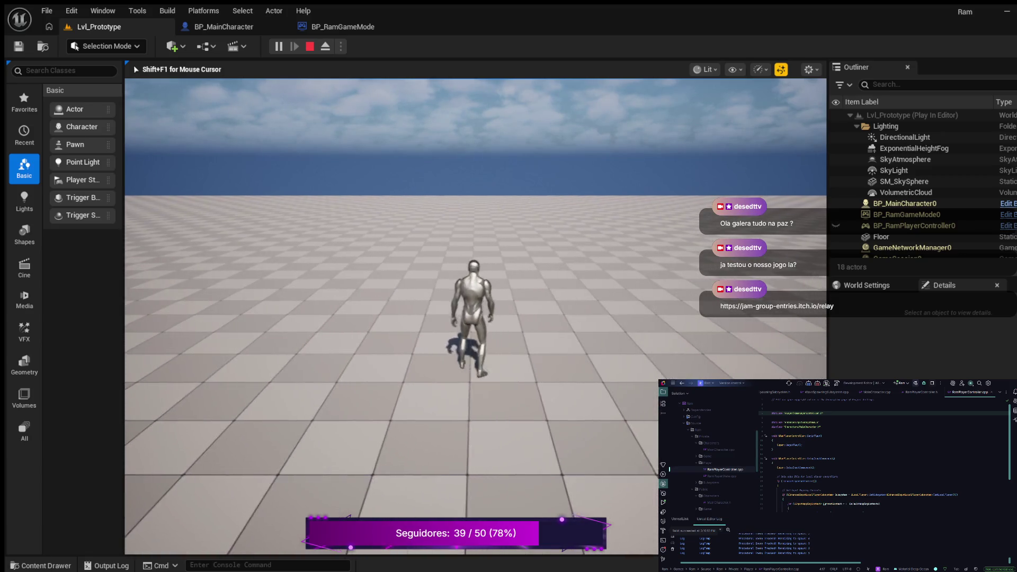
pyautogui.press('space')
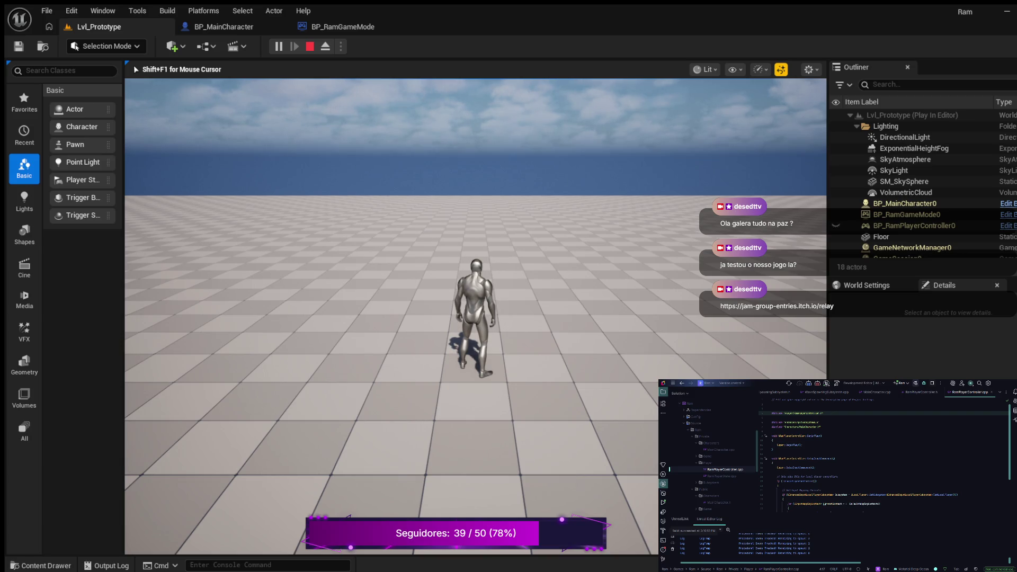
pyautogui.press('Escape')
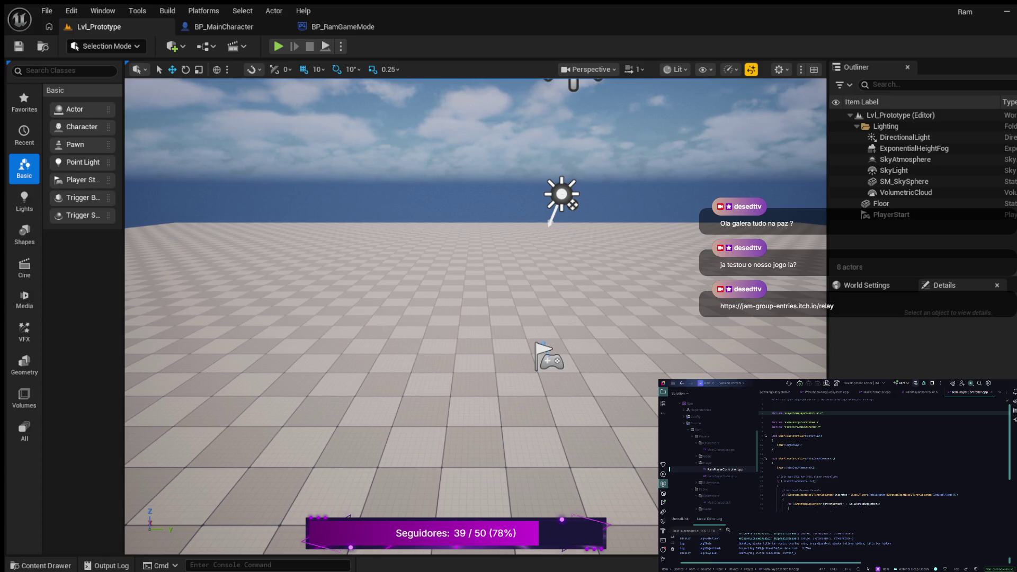
# Step: Browse the Content Drawer to C++ Classes > Ram > Public > Player with RamPlayerController and RamPlayerState
pyautogui.click(40, 566)
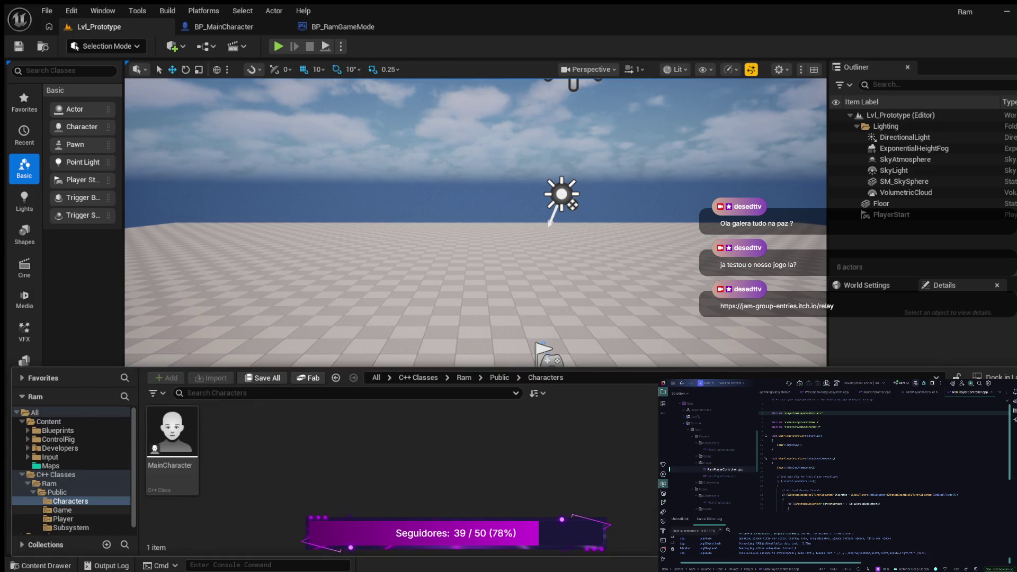
pyautogui.click(62, 519)
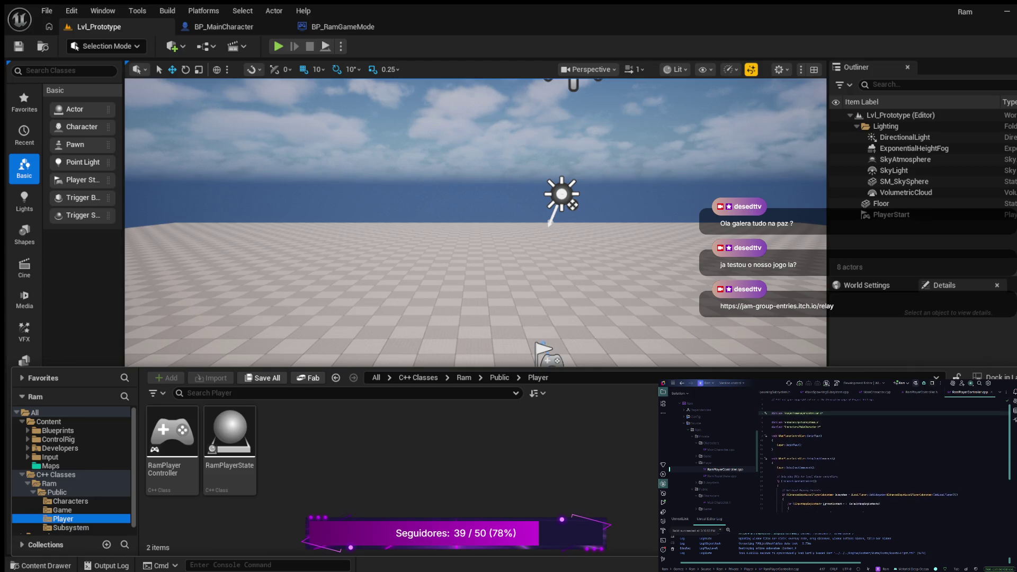
pyautogui.scroll(-2, 885, 454)
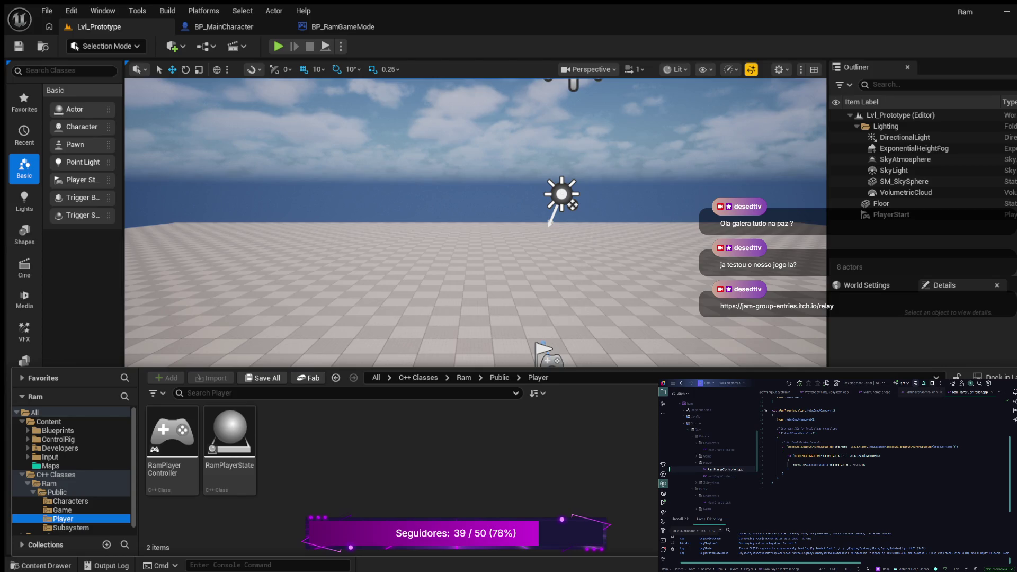
pyautogui.click(921, 392)
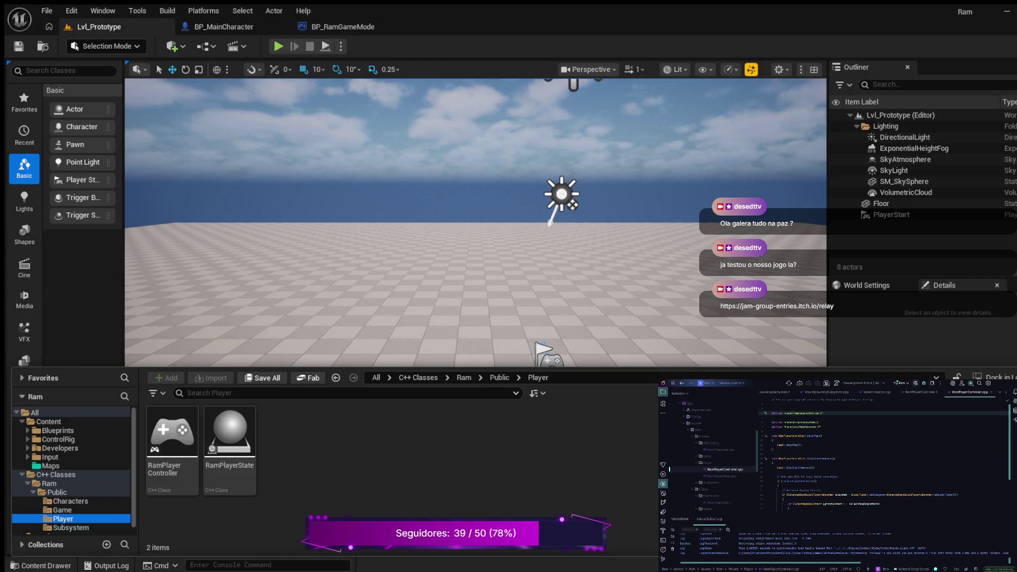
# Step: Switch Rider to the RamPlayerController.h header tab
pyautogui.click(922, 392)
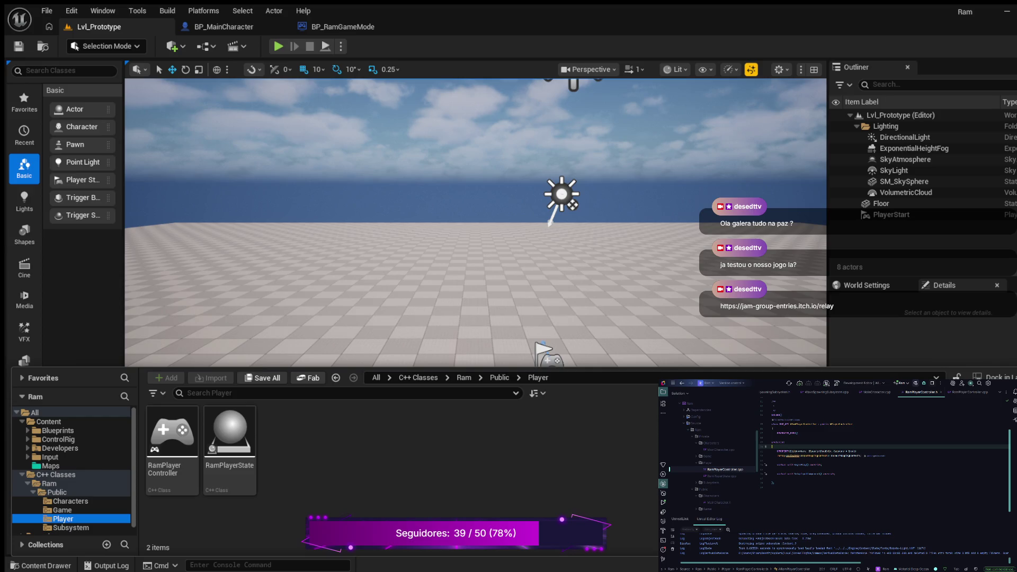
# Step: Insert a 'public:' line after GENERATED_BODY() in ARamPlayerController, then jump to RamPlayerController.cpp
pyautogui.doubleClick(804, 424)
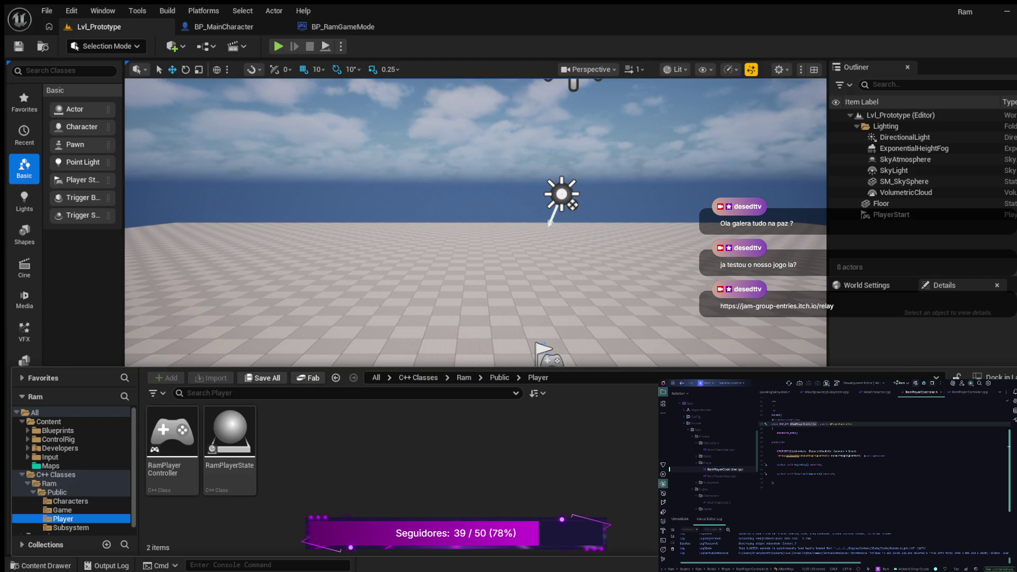
pyautogui.click(806, 423)
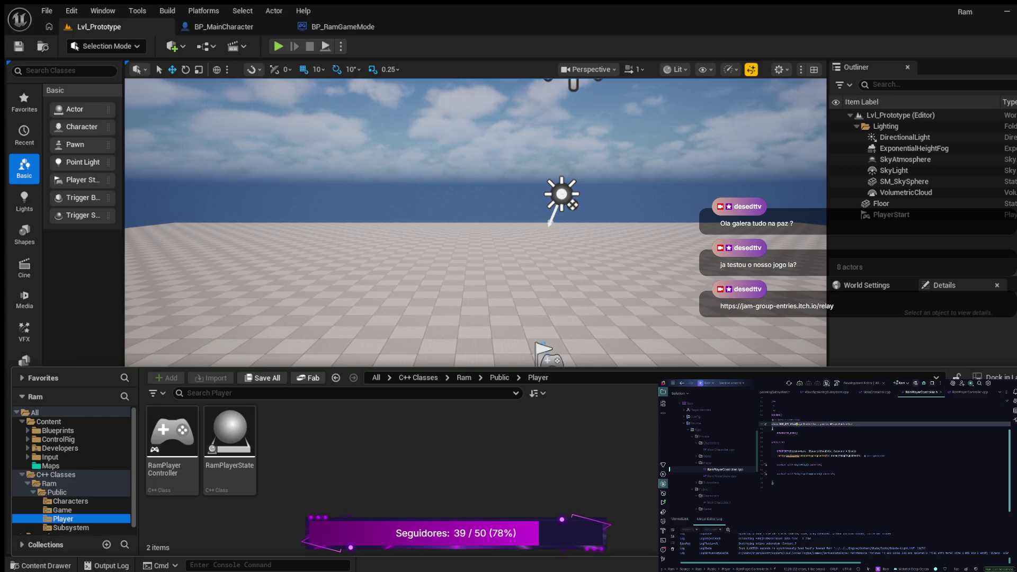
pyautogui.click(800, 424)
pyautogui.click(799, 434)
pyautogui.press('Return')
pyautogui.press('Return')
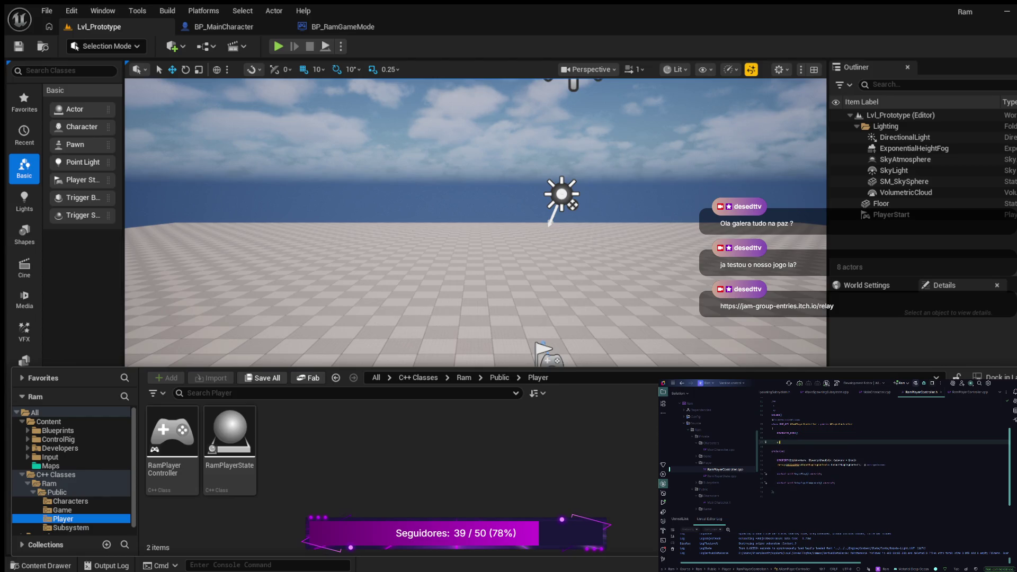
pyautogui.write('public:')
pyautogui.press('Return')
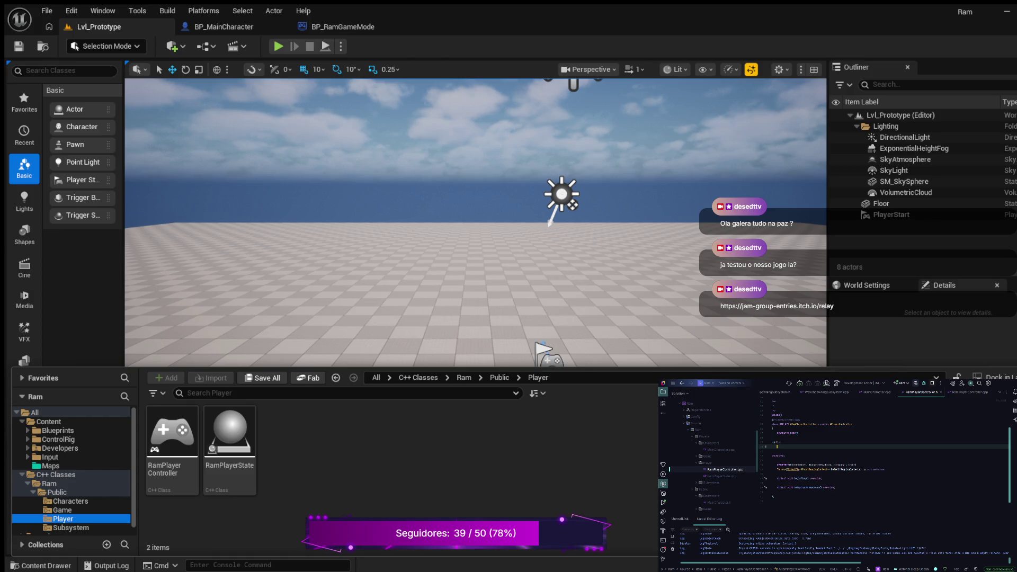
pyautogui.scroll(-1, 879, 455)
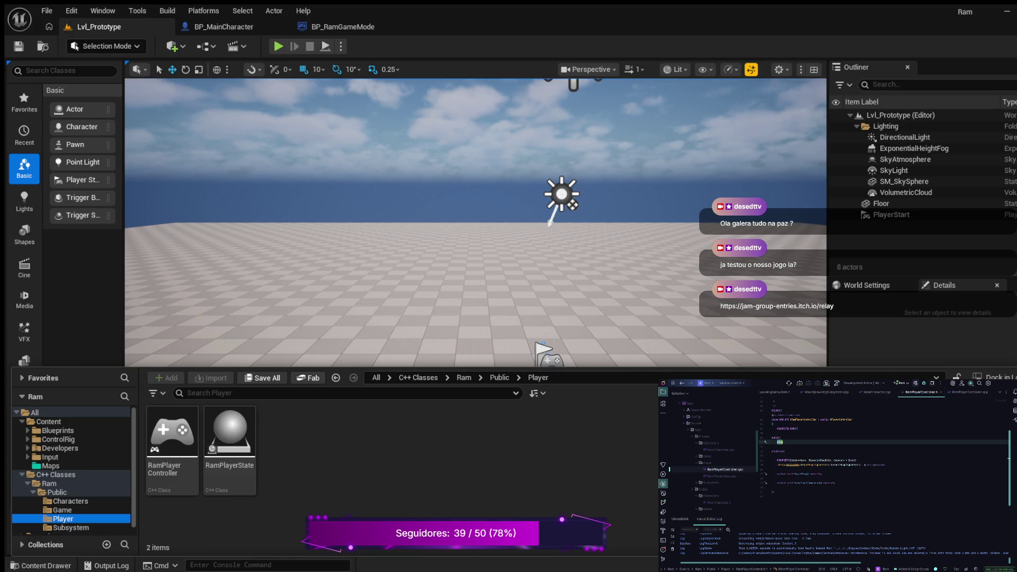
pyautogui.press('Return')
pyautogui.hotkey('ctrl', 'alt', 'Home')
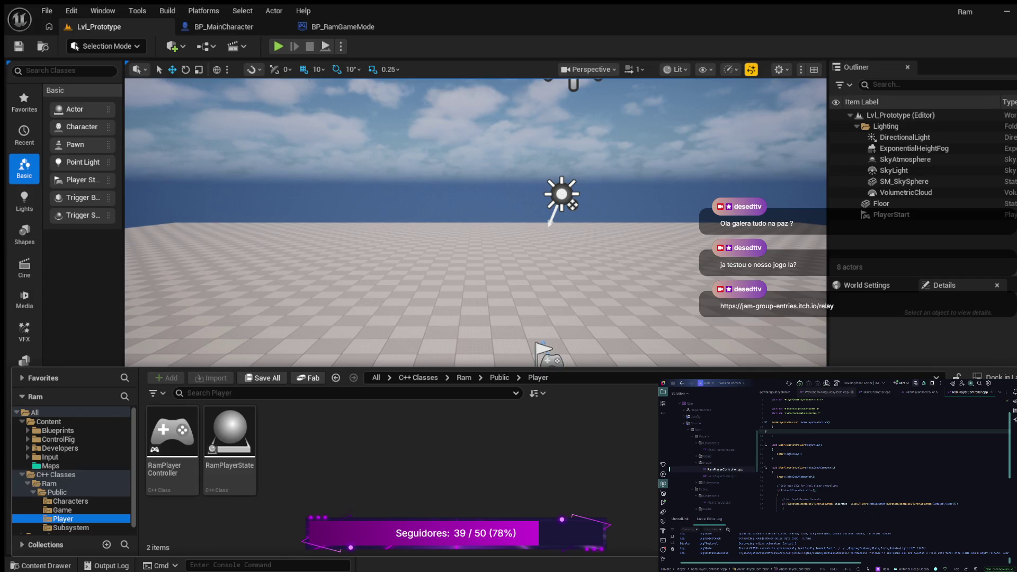
# Step: Close the WaveSpawningSubsystem .cpp and .h tabs and collapse the Solution explorer with Alt+1
pyautogui.click(851, 392)
pyautogui.click(853, 392)
pyautogui.hotkey('alt', '1')
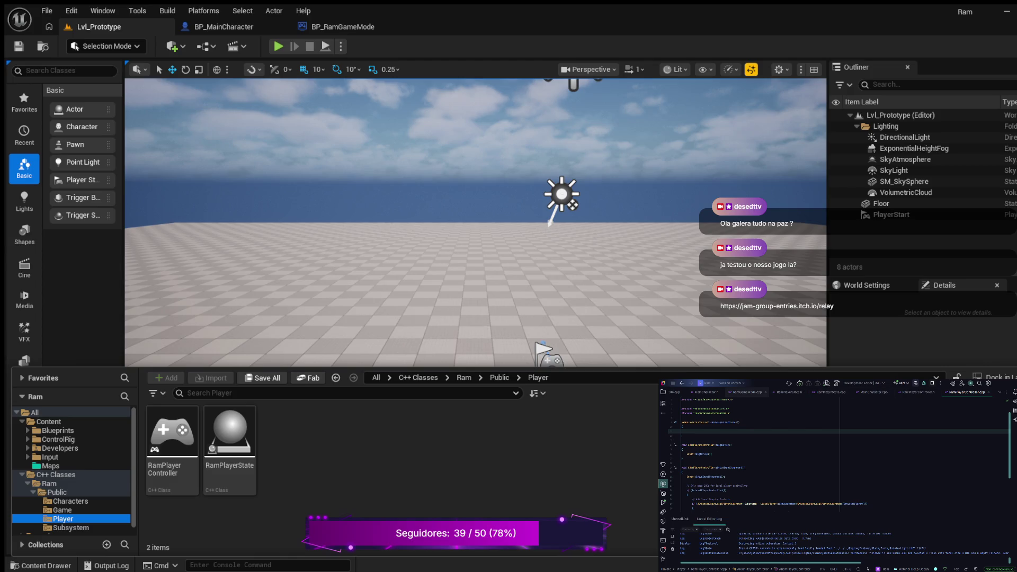
# Step: In the RamGameMode.cpp constructor, assign PlayerControllerClass and PlayerStateClass via Rider completions, adding the include
pyautogui.click(747, 393)
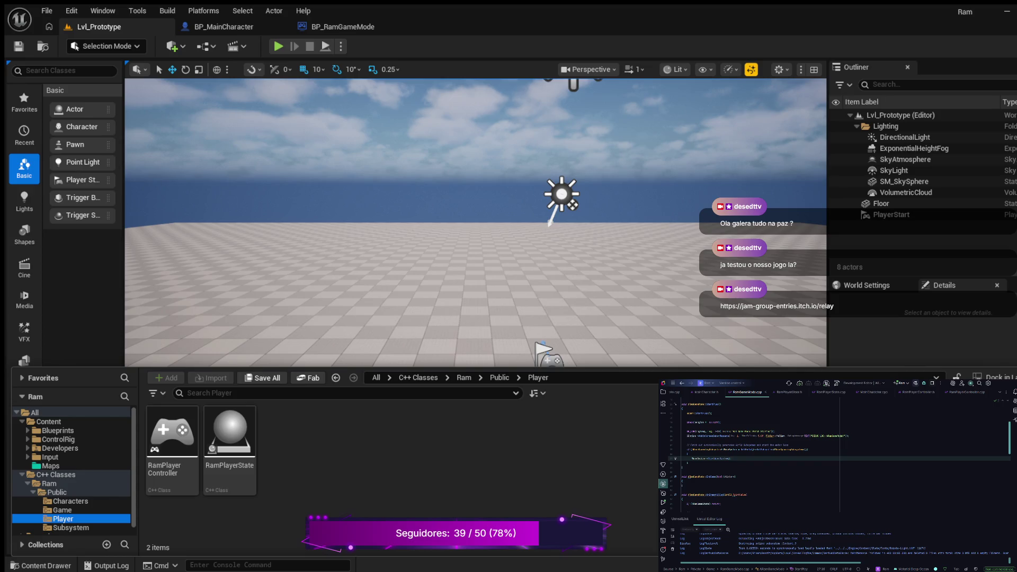
pyautogui.scroll(5, 837, 455)
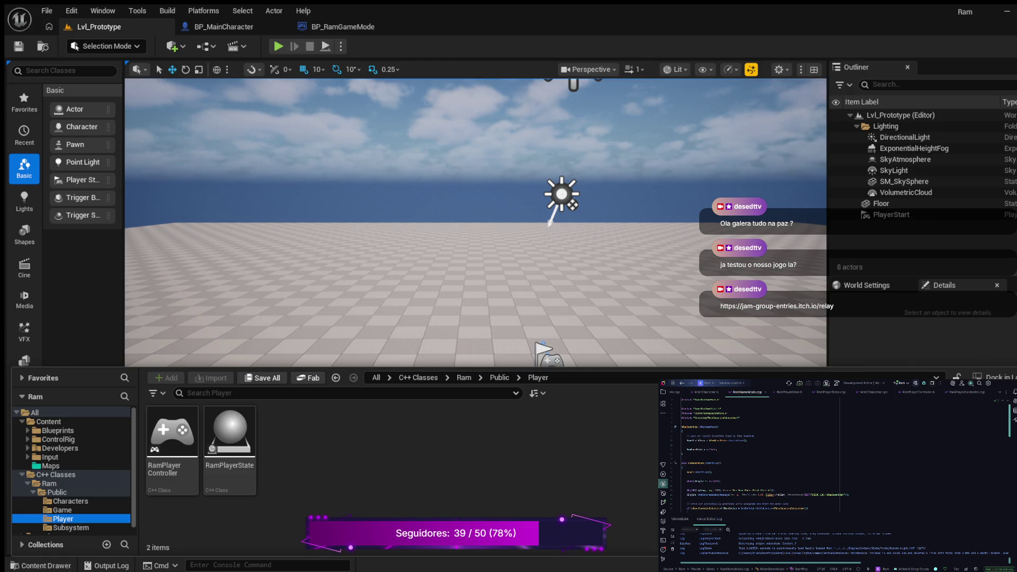
pyautogui.click(747, 441)
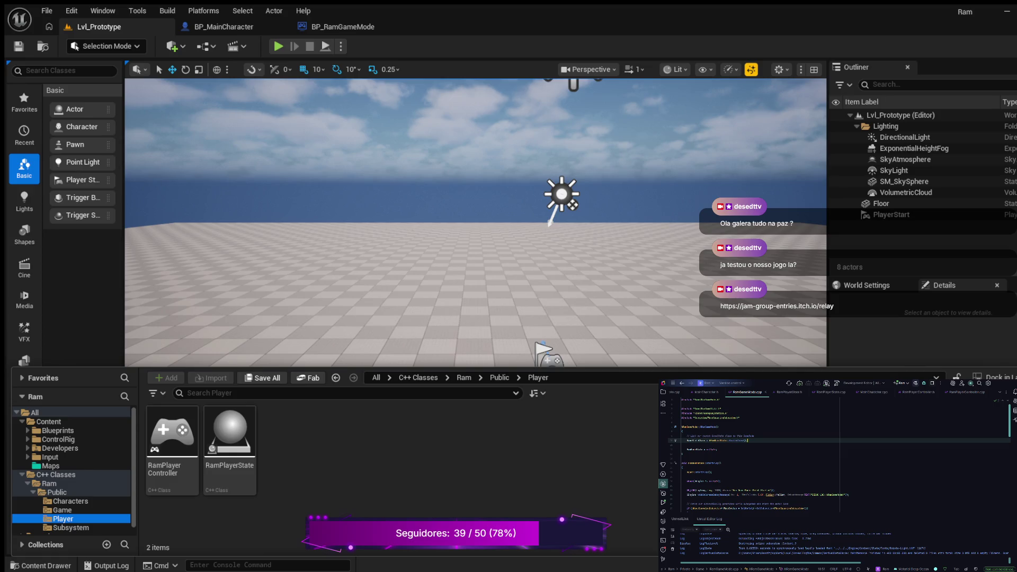
pyautogui.press('Return')
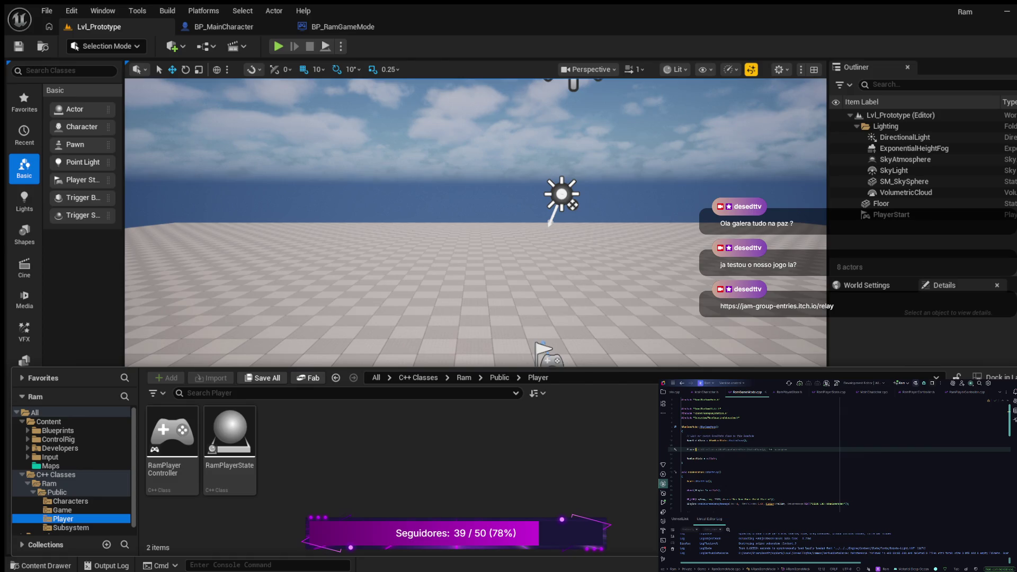
pyautogui.press('Tab')
pyautogui.press('Return')
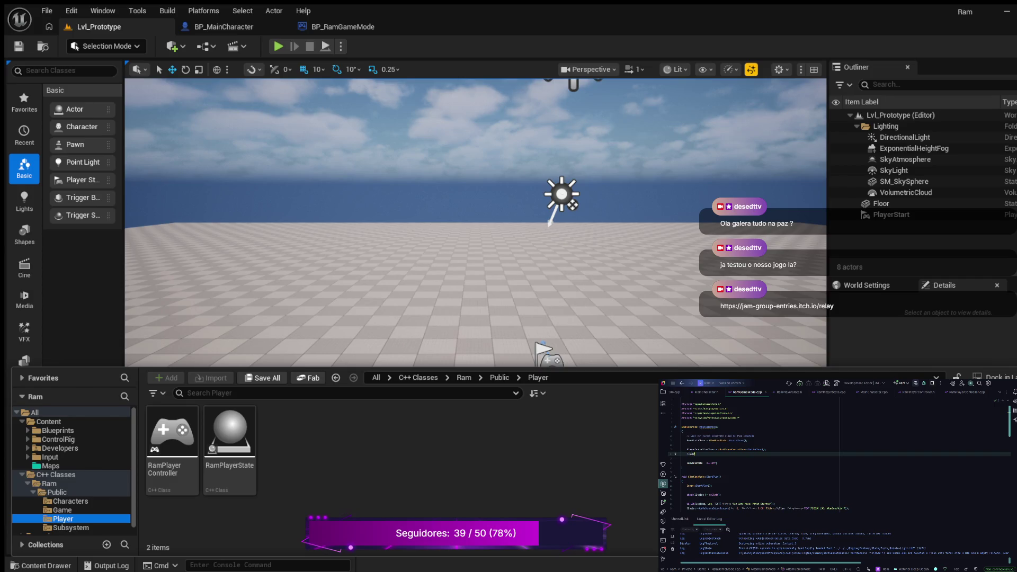
pyautogui.write('State')
pyautogui.press('Tab')
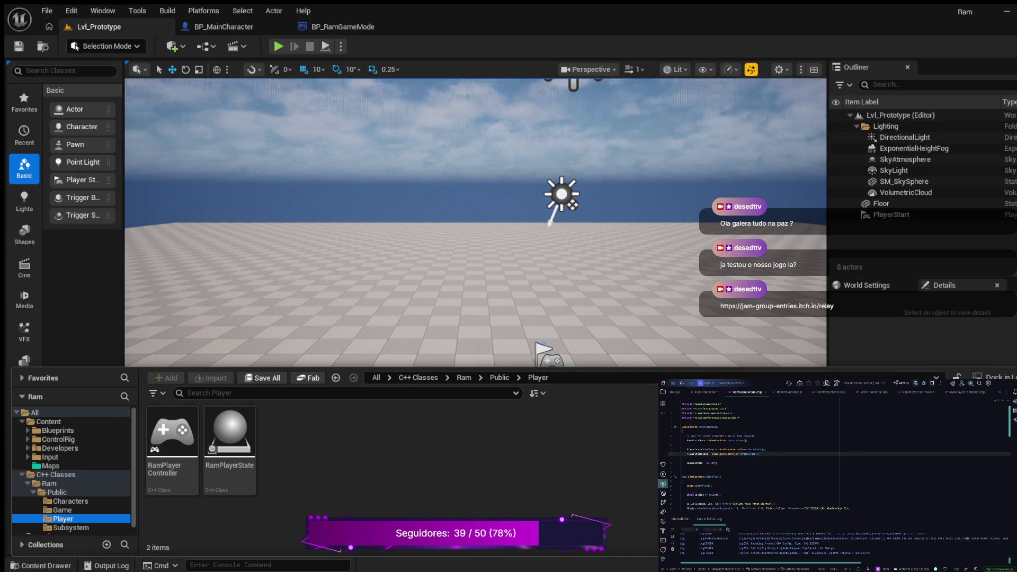
# Step: Collapse the Content Drawer with Ctrl+Space and return focus to the editor window
pyautogui.scroll(-3, 475, 223)
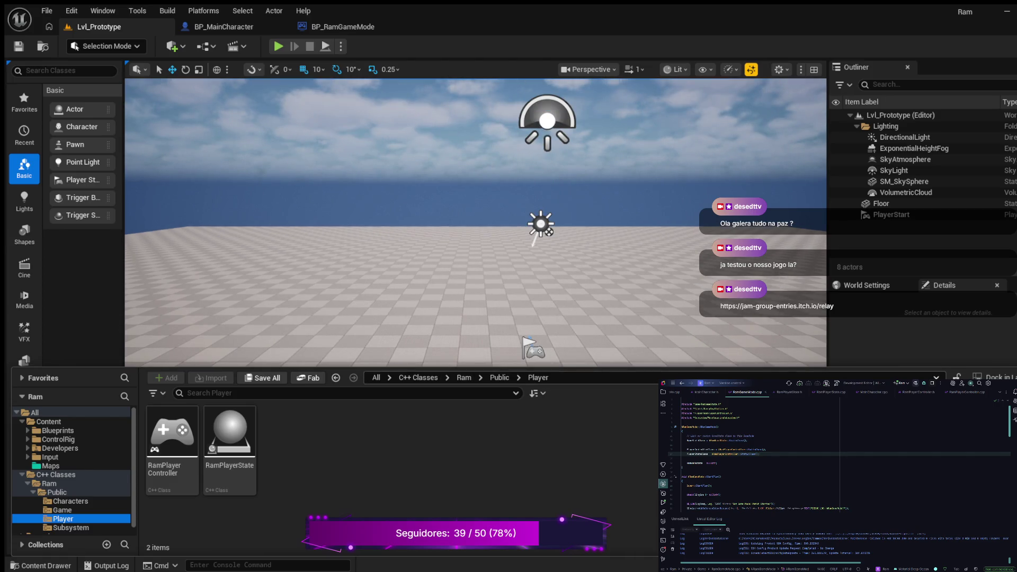
pyautogui.hotkey('ctrl', 'space')
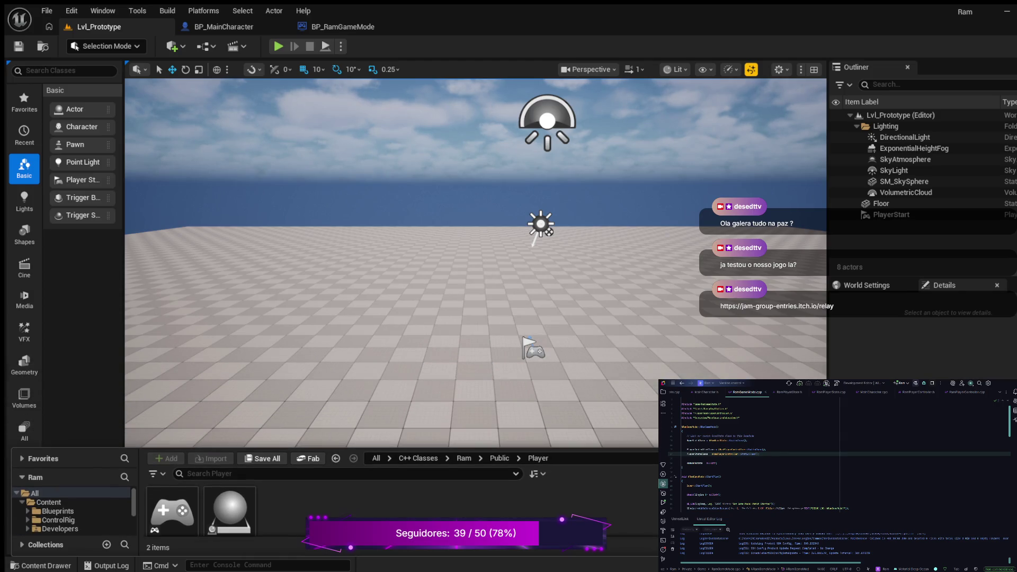
pyautogui.click(143, 10)
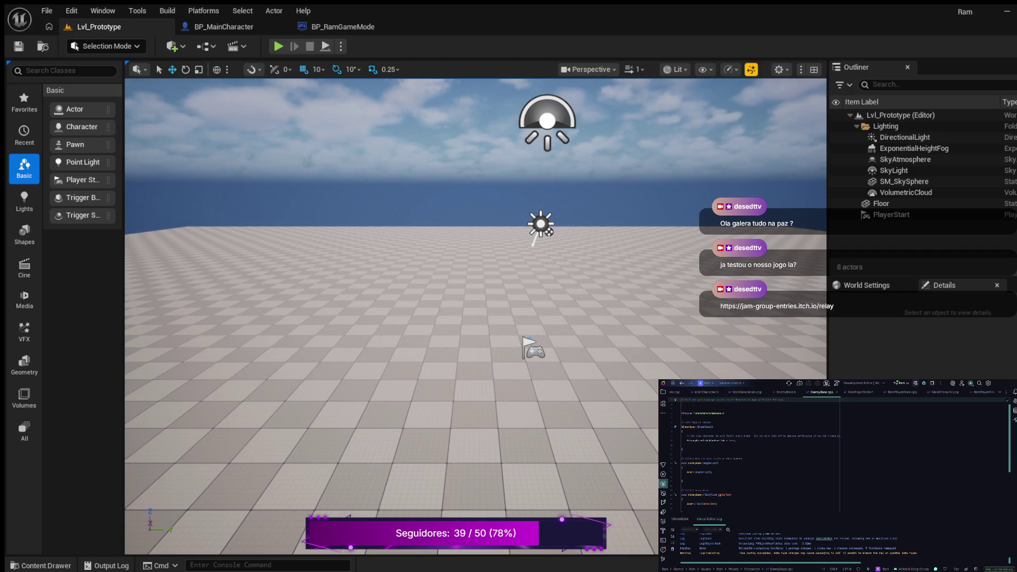
# Step: Show the Solution explorer, open Ram.Build.cs, and select EnhancedInput in PublicDependencyModuleNames
pyautogui.click(711, 472)
pyautogui.hotkey('alt', '1')
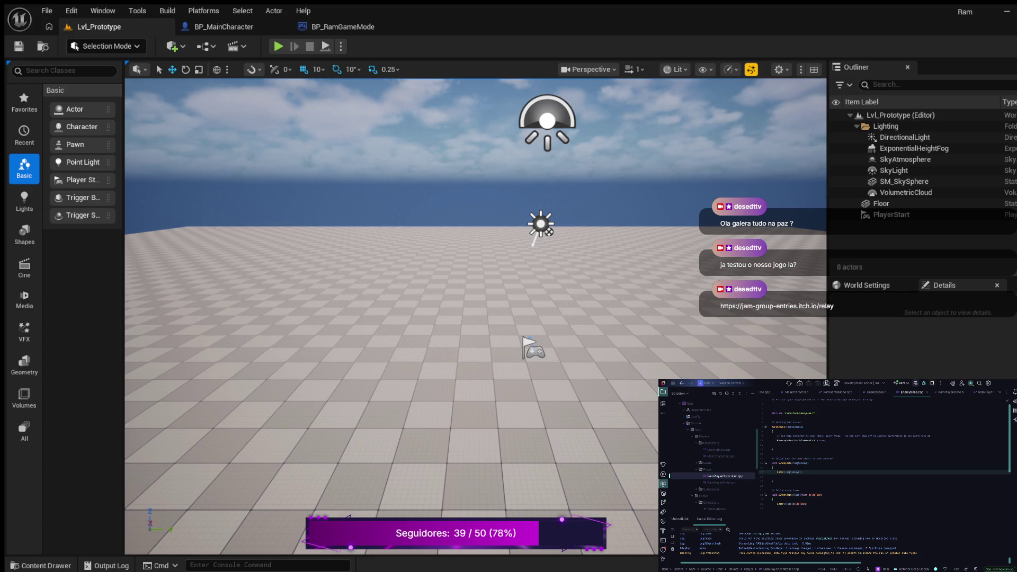
pyautogui.scroll(-5, 710, 450)
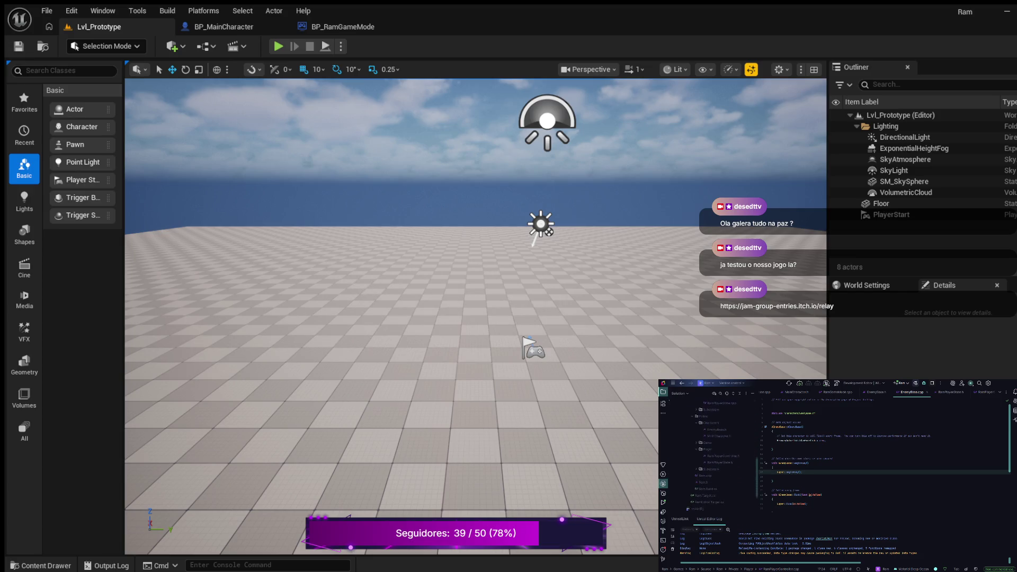
pyautogui.doubleClick(708, 469)
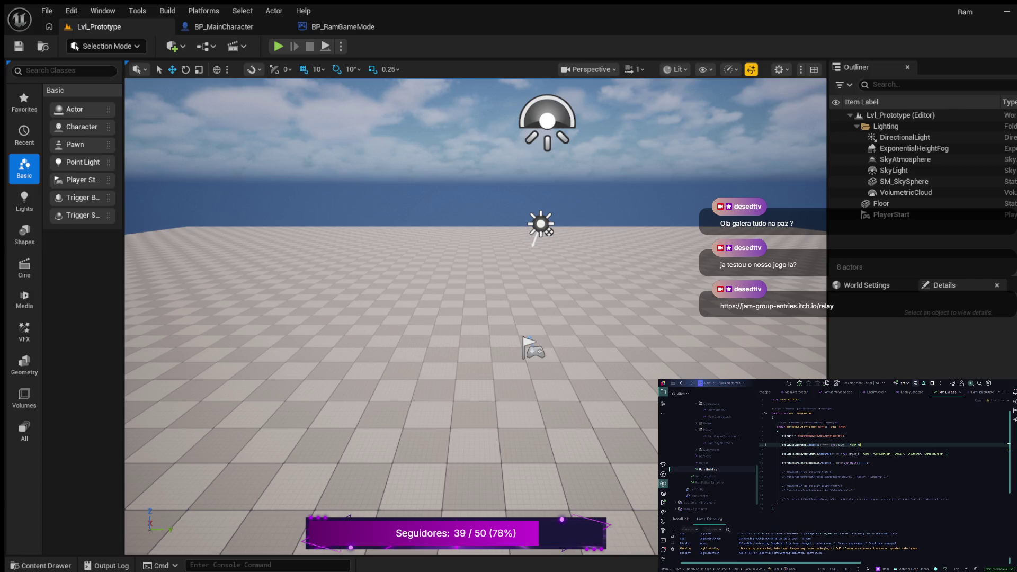
pyautogui.doubleClick(933, 454)
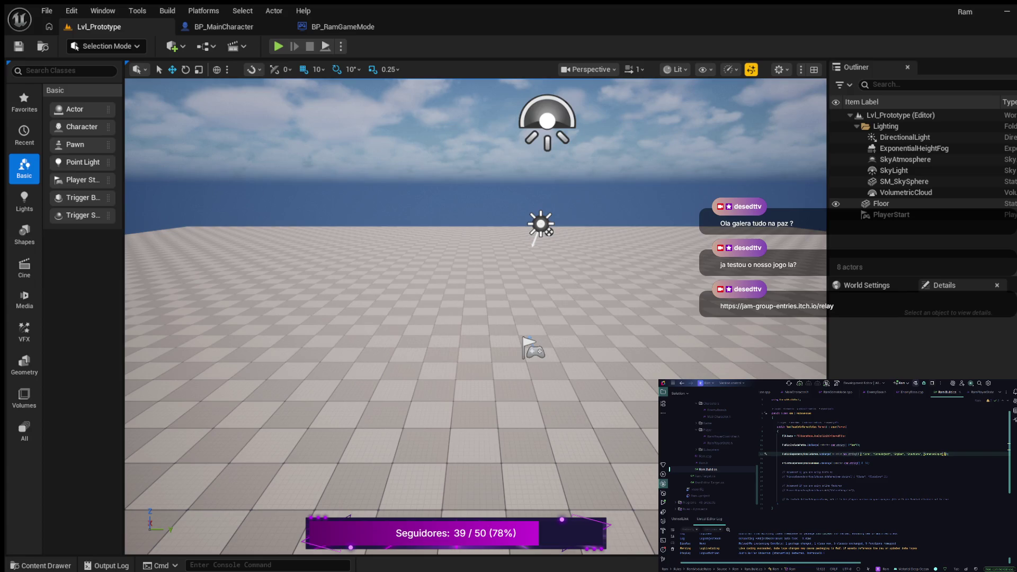
# Step: Append "UMG" after "EnhancedInput" in Ram.Build.cs and end Super::BeginPlay() with a semicolon
pyautogui.click(946, 454)
pyautogui.write(',')
pyautogui.write('"UMG')
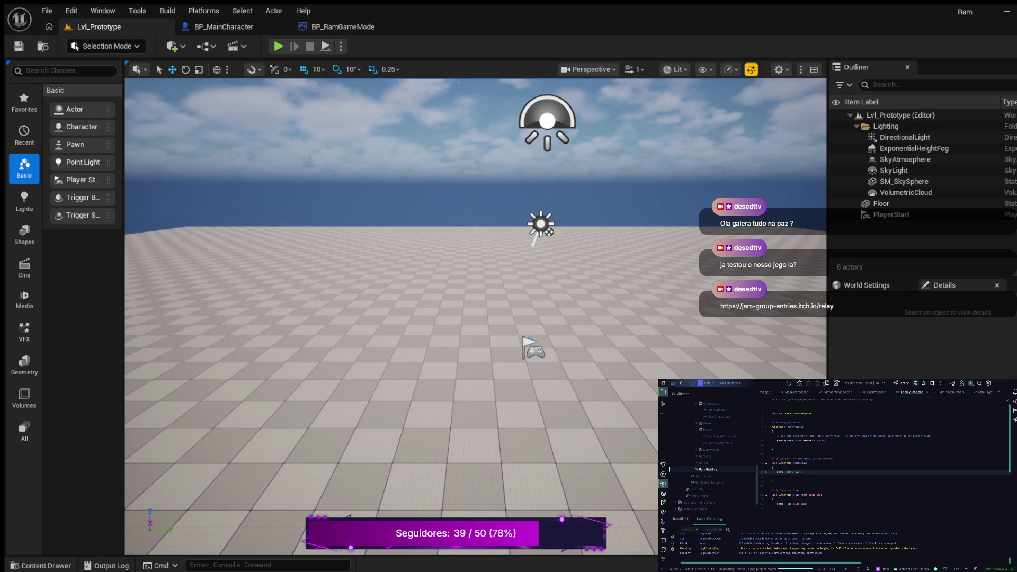
pyautogui.write(';')
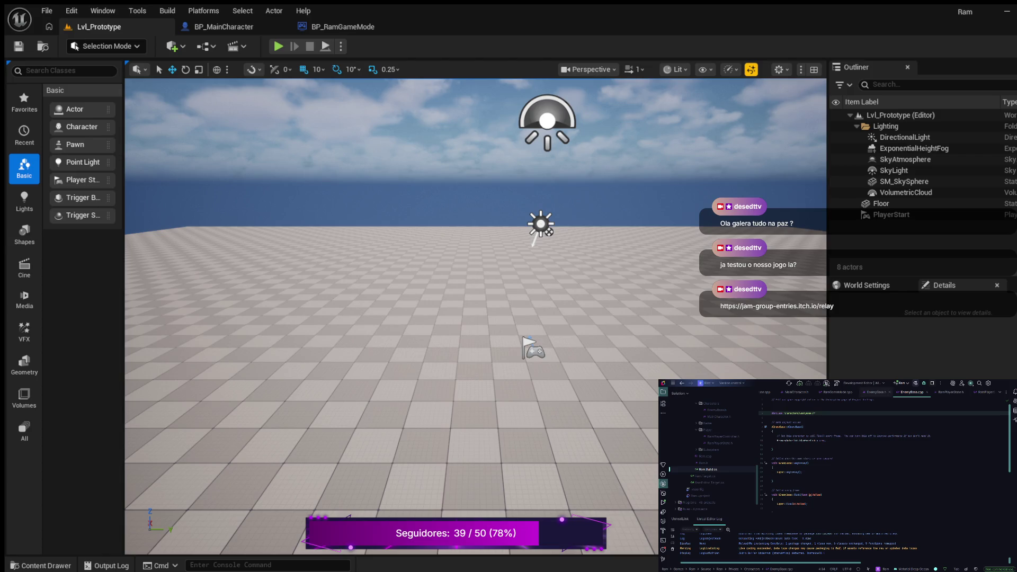
# Step: Delete the template comments above the constructor, BeginPlay, Tick and SetupPlayerInputComponent in EnemyBase.h
pyautogui.click(876, 392)
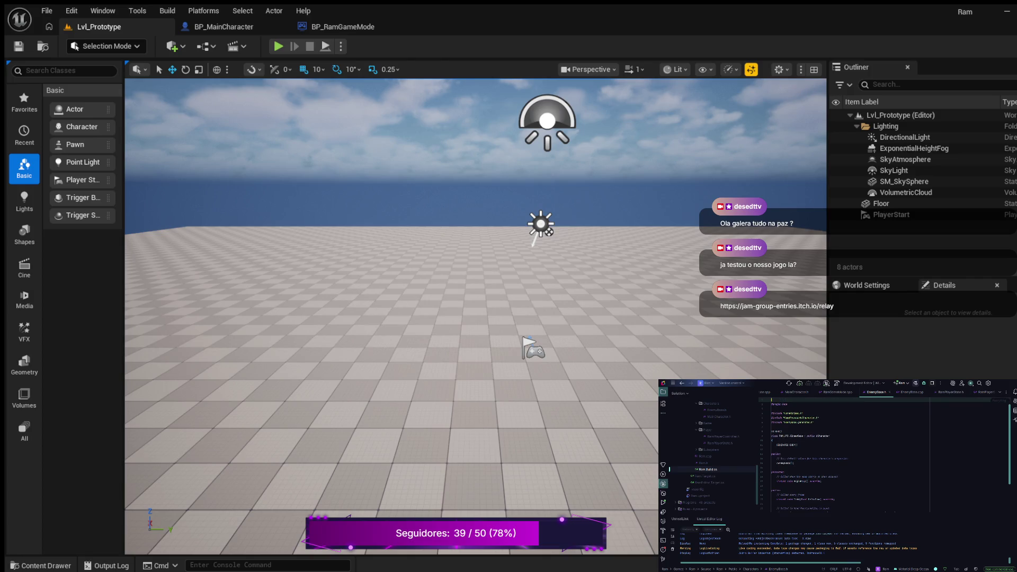
pyautogui.scroll(-1, 848, 450)
pyautogui.click(773, 468)
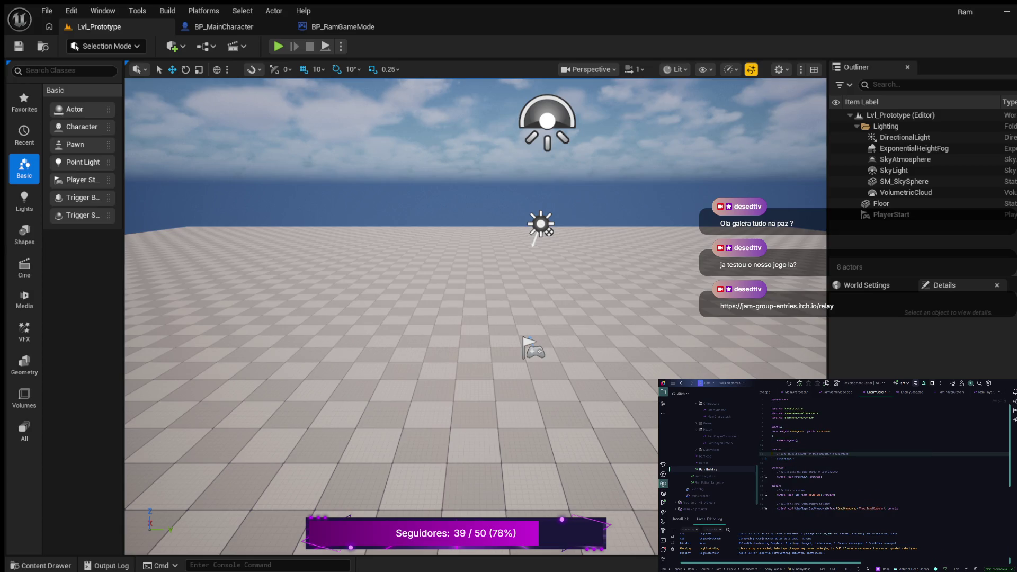
pyautogui.hotkey('ctrl', 'y')
pyautogui.press('Down')
pyautogui.press('Down')
pyautogui.hotkey('ctrl', 'y')
pyautogui.press('Down')
pyautogui.press('Down')
pyautogui.press('Down')
pyautogui.hotkey('ctrl', 'y')
pyautogui.press('Down')
pyautogui.hotkey('ctrl', 'y')
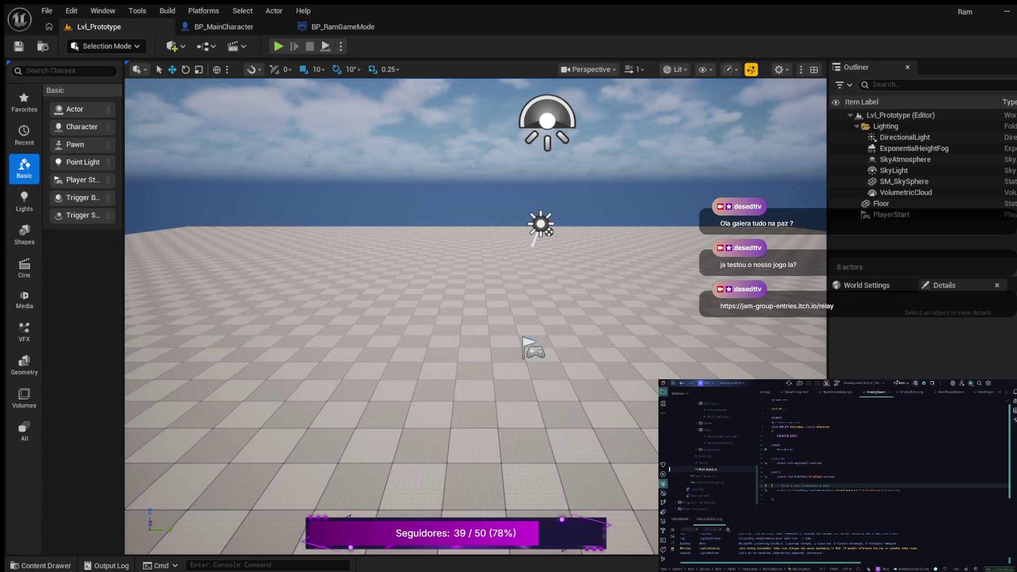
pyautogui.press('Up')
pyautogui.press('Up')
pyautogui.press('Up')
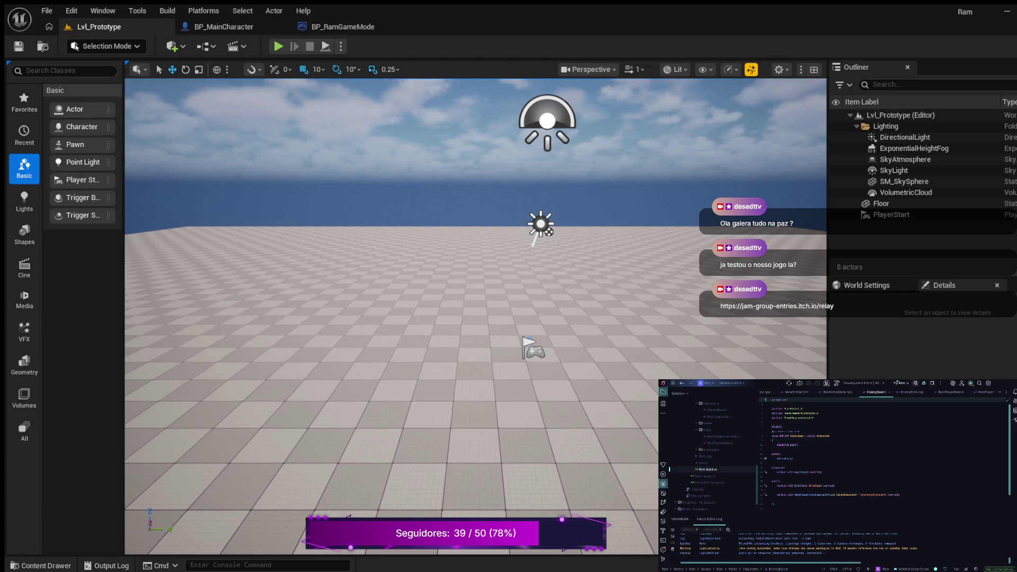
# Step: Add an // Enemy Stats comment section below the SetupPlayerInputComponent declaration
pyautogui.click(792, 459)
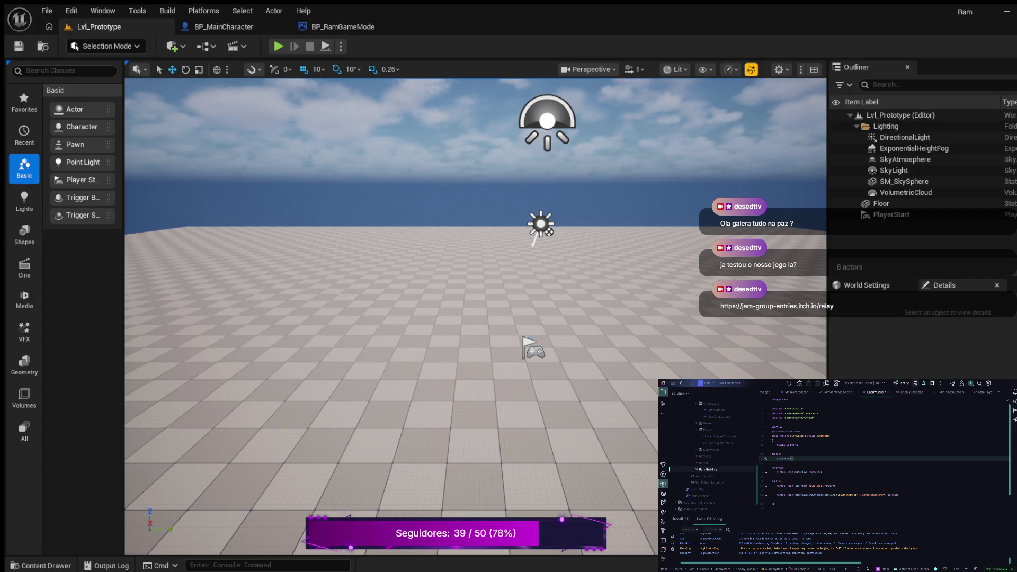
pyautogui.click(800, 472)
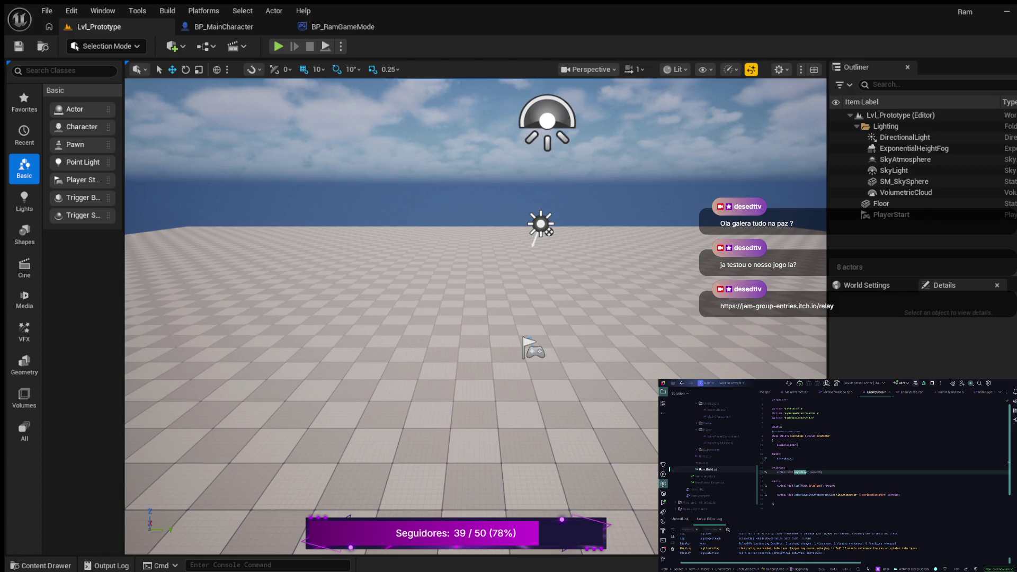
pyautogui.click(835, 485)
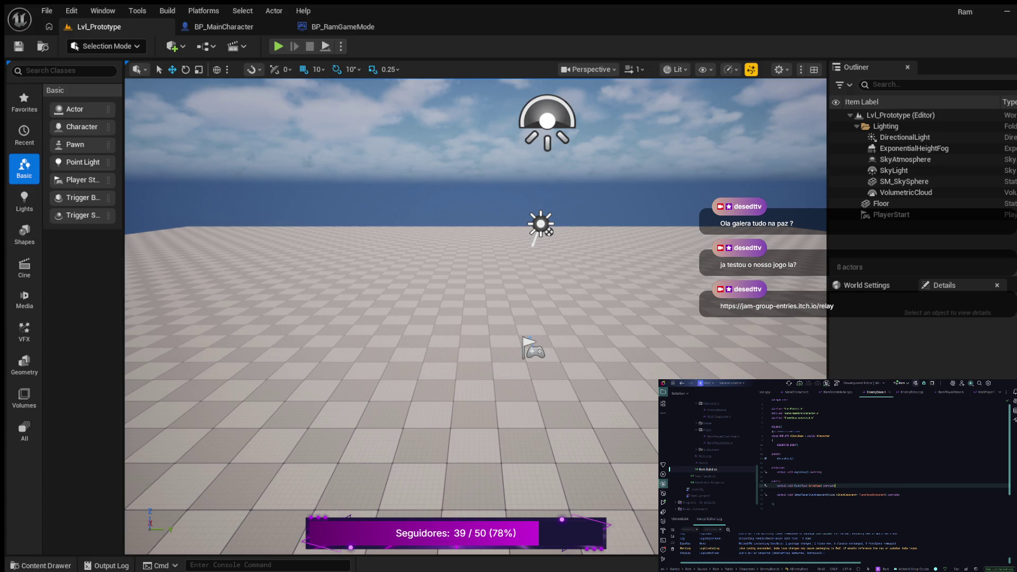
pyautogui.click(899, 495)
pyautogui.press('Return')
pyautogui.press('Return')
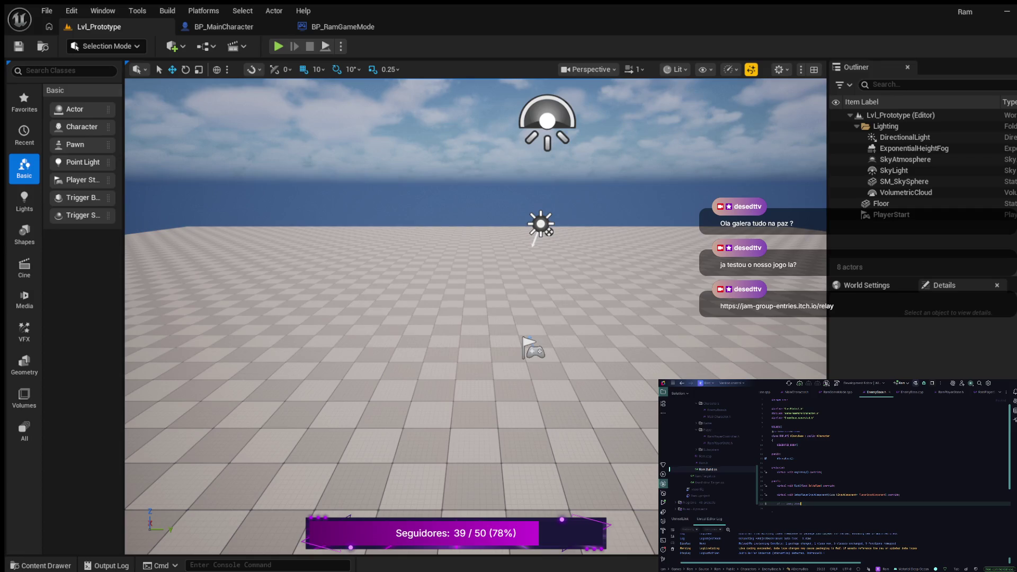
pyautogui.press('Return')
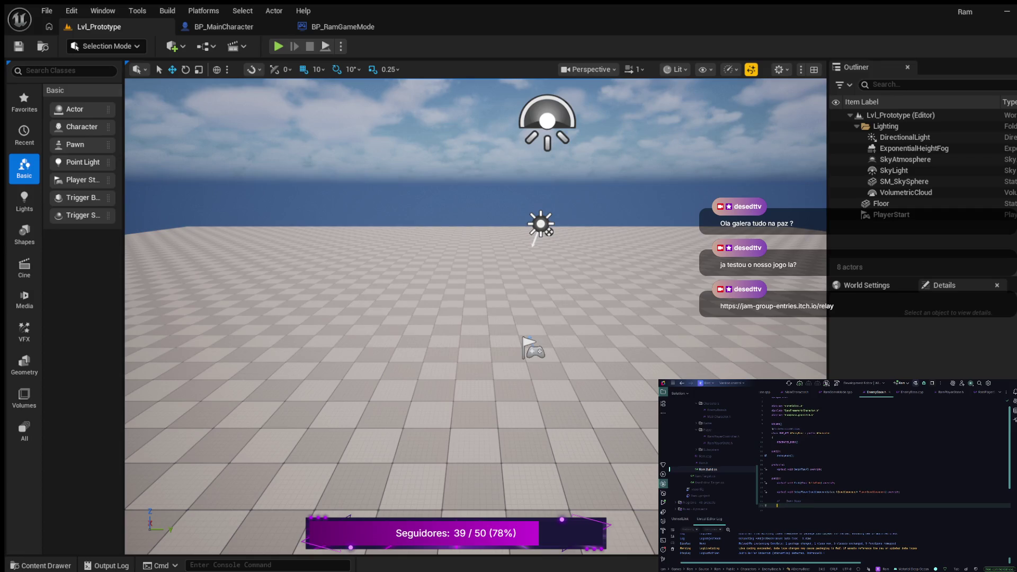
# Step: Add a UPROPERTY(EditAnywhere...) float MaxHealth declaration under Enemy Stats
pyautogui.write('UPROPERTY')
pyautogui.write('(')
pyautogui.write('EditAnyw')
pyautogui.press('Tab')
pyautogui.press('Return')
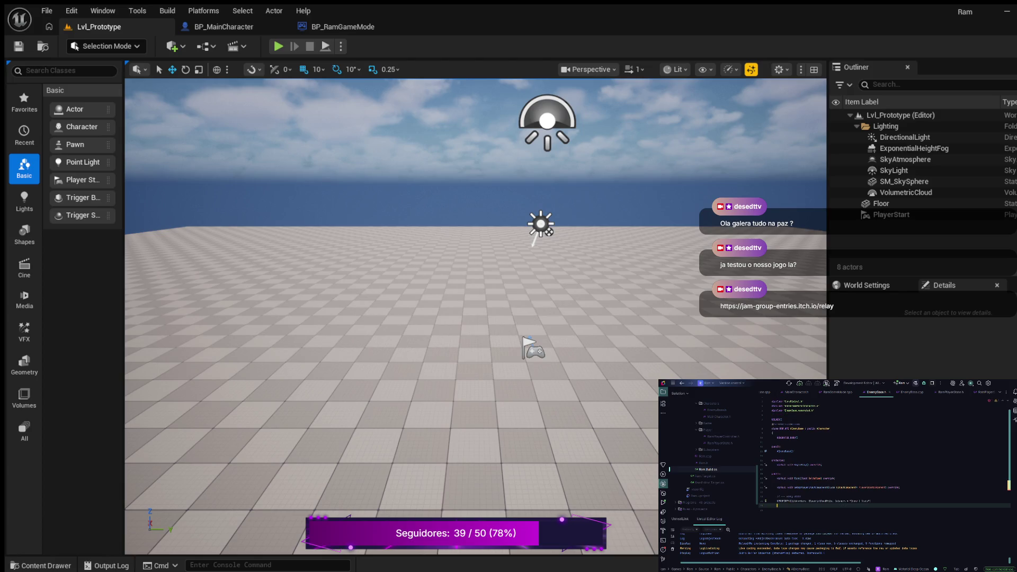
pyautogui.write('fl')
pyautogui.write('Health')
pyautogui.write('Max')
pyautogui.press('Return')
pyautogui.press('Return')
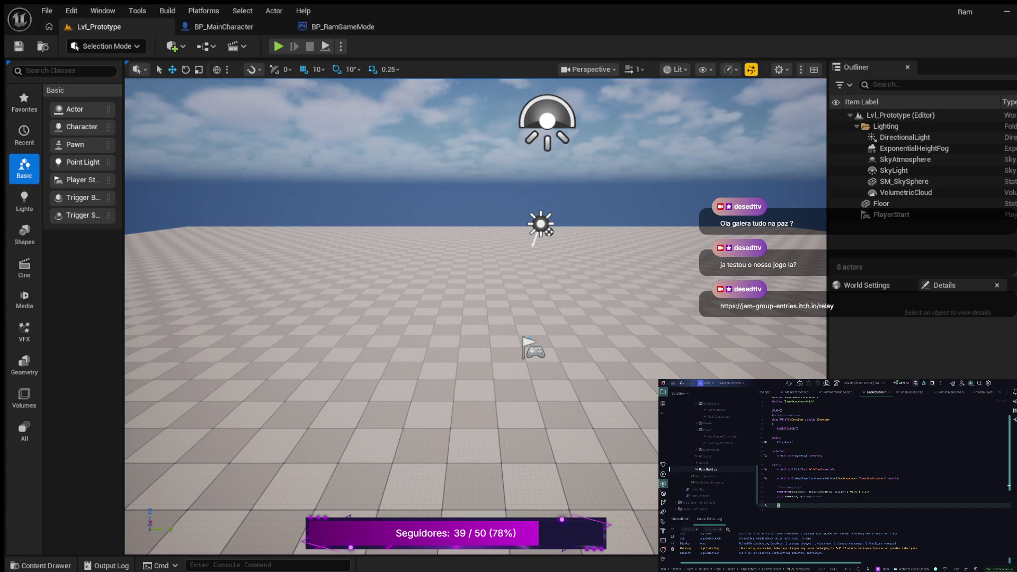
# Step: Start a second UPROPERTY(EditAnywhere, BlueprintReadOnly, Category=...) line below MaxHealth
pyautogui.write('UPROPERTY')
pyautogui.write('EditAnywhe')
pyautogui.write('ri')
pyautogui.write('ntRe')
pyautogui.write('egory')
pyautogui.press('Return')
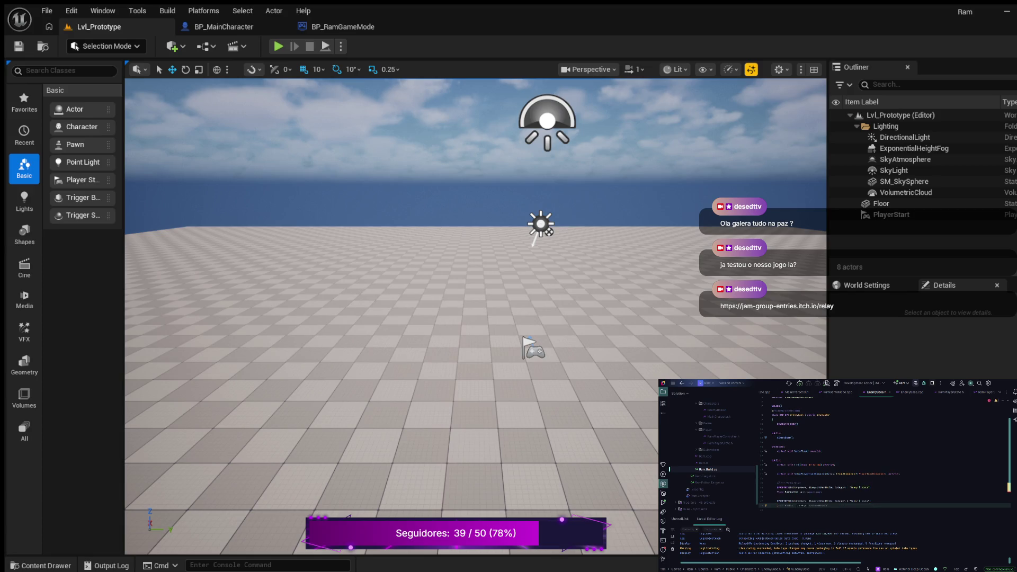
# Step: Declare float CurrentHealth under the second UPROPERTY tag
pyautogui.write('float c')
pyautogui.press('Tab')
pyautogui.press('Return')
pyautogui.press('Return')
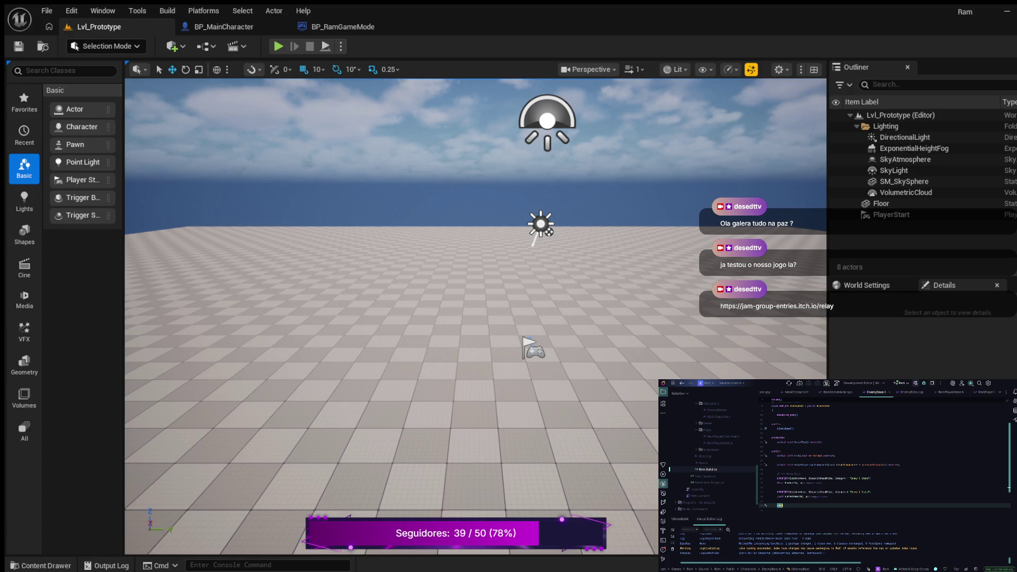
# Step: Add a UPROPERTY(EditAnywhere, BlueprintReadOnly, Category=...) float MovementSpeed declaration
pyautogui.write('ROPERTY')
pyautogui.write('EditAn')
pyautogui.write('lueprintReadOnly')
pyautogui.write('Category')
pyautogui.write('em')
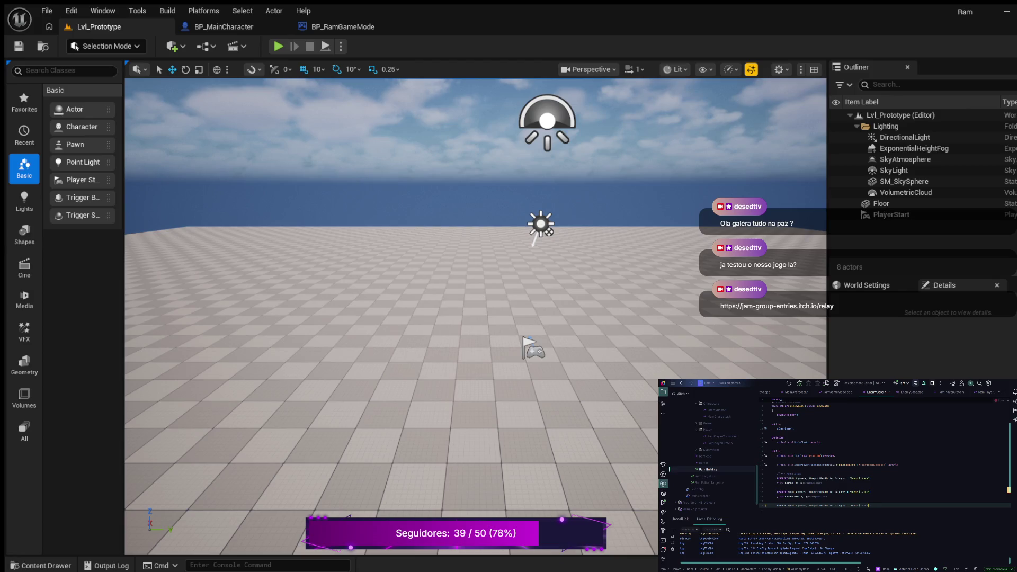
pyautogui.press('Return')
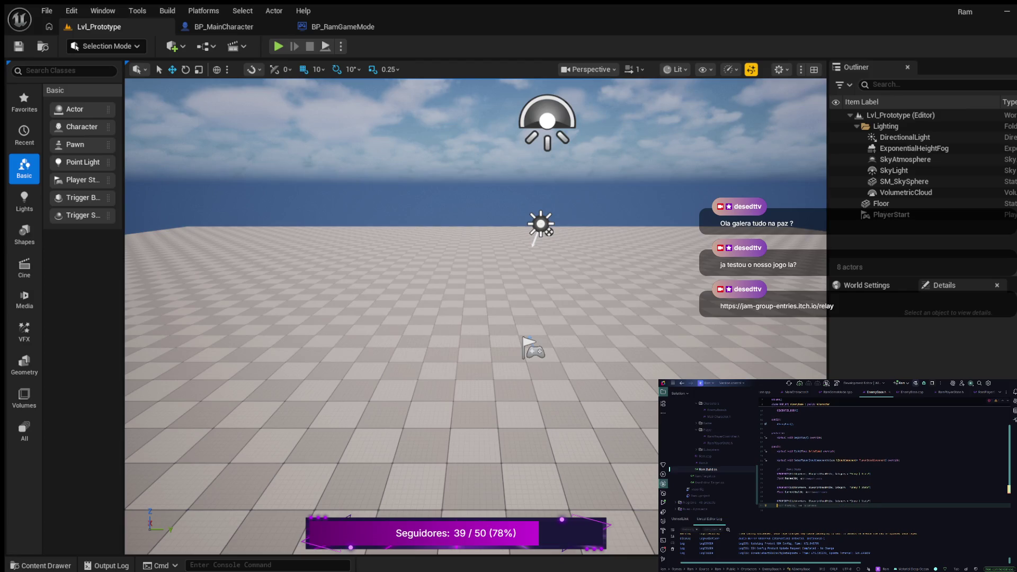
pyautogui.write('floatHealth')
pyautogui.press('Tab')
pyautogui.hotkey('shift', 'Tab')
pyautogui.press('Return')
# Step: Check the CurrentHealth line, then switch to EnemyBase.cpp
pyautogui.click(808, 492)
pyautogui.click(804, 492)
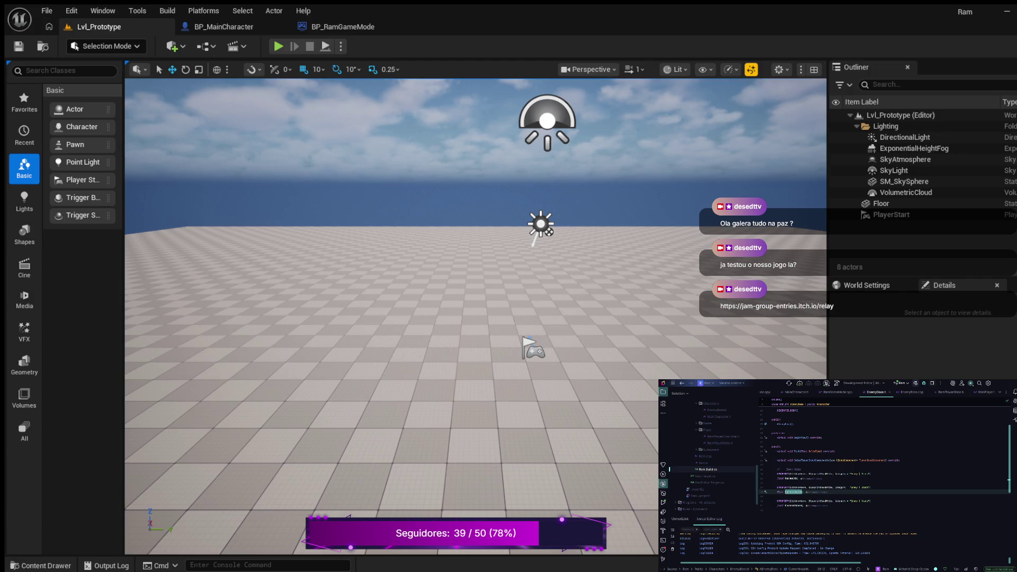
pyautogui.hotkey('ctrl', 'alt', 'Home')
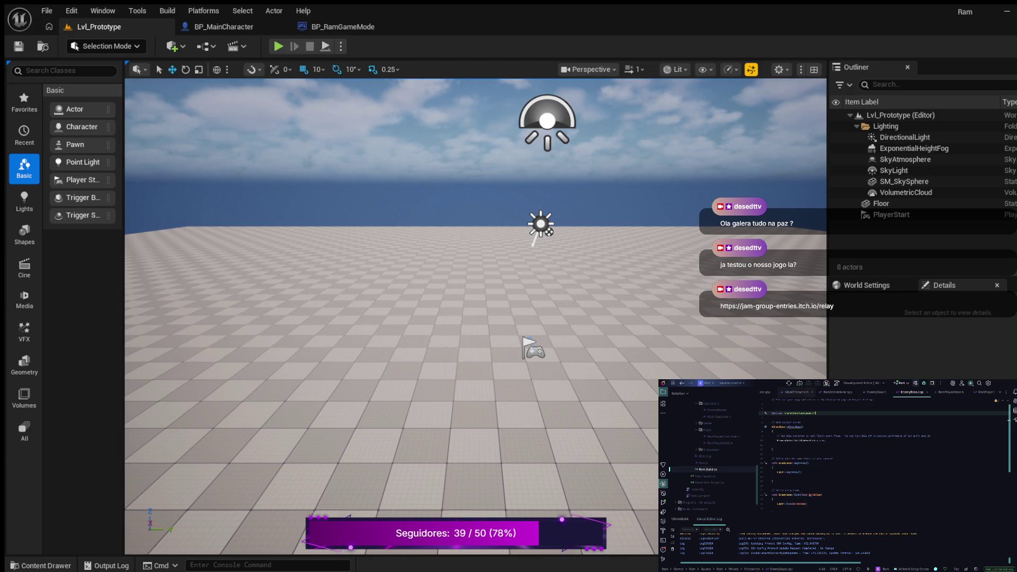
# Step: Remove the top comment and set CurrentHealth = MaxHealth in the AEnemyBase constructor
pyautogui.click(837, 400)
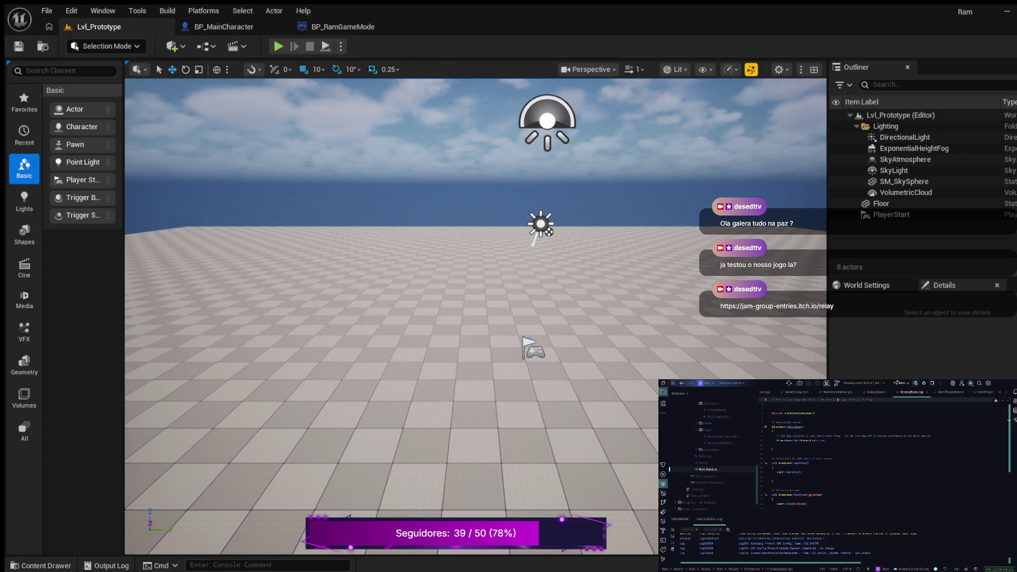
pyautogui.hotkey('ctrl', 'y')
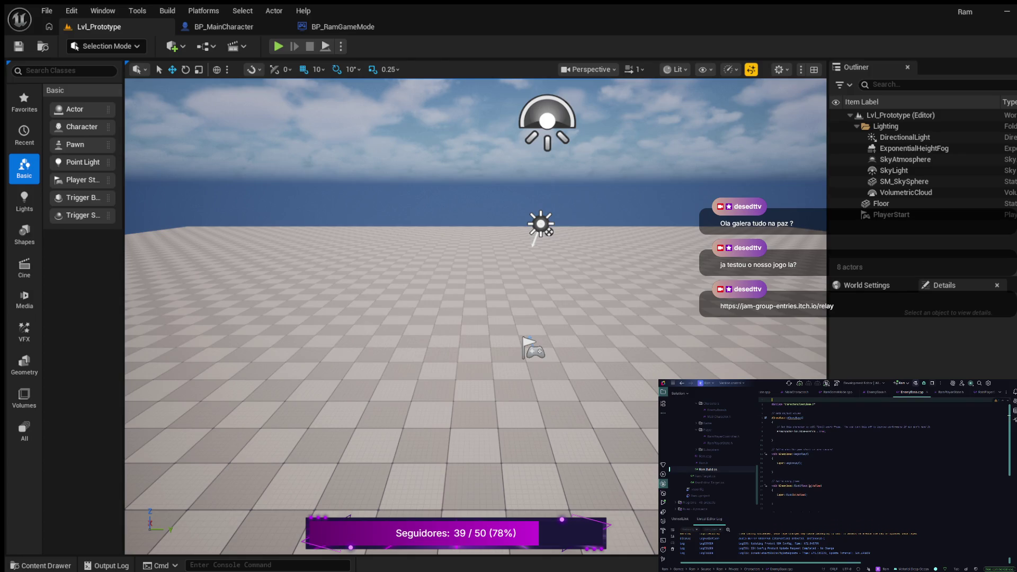
pyautogui.click(841, 427)
pyautogui.press('Return')
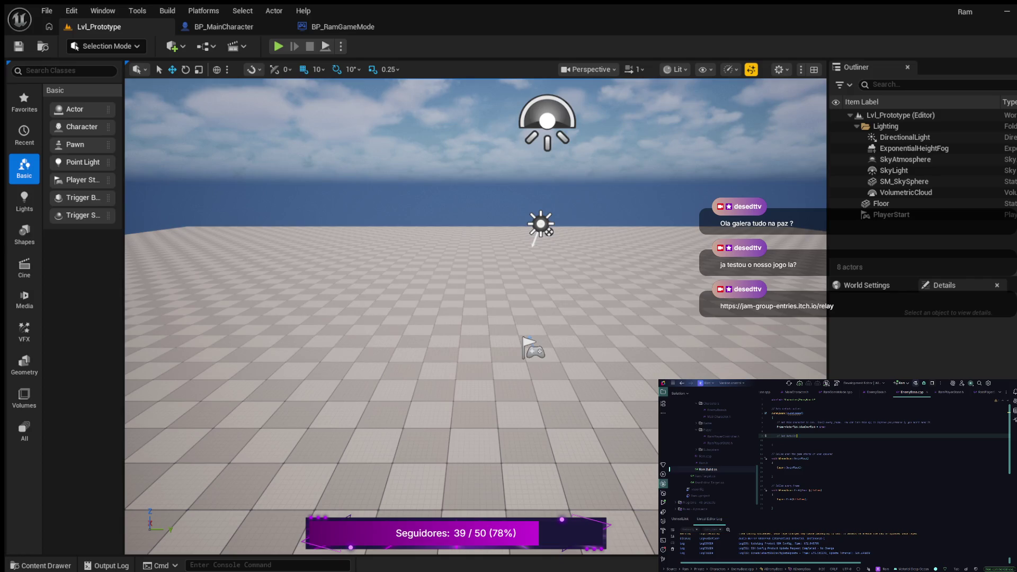
pyautogui.press('Return')
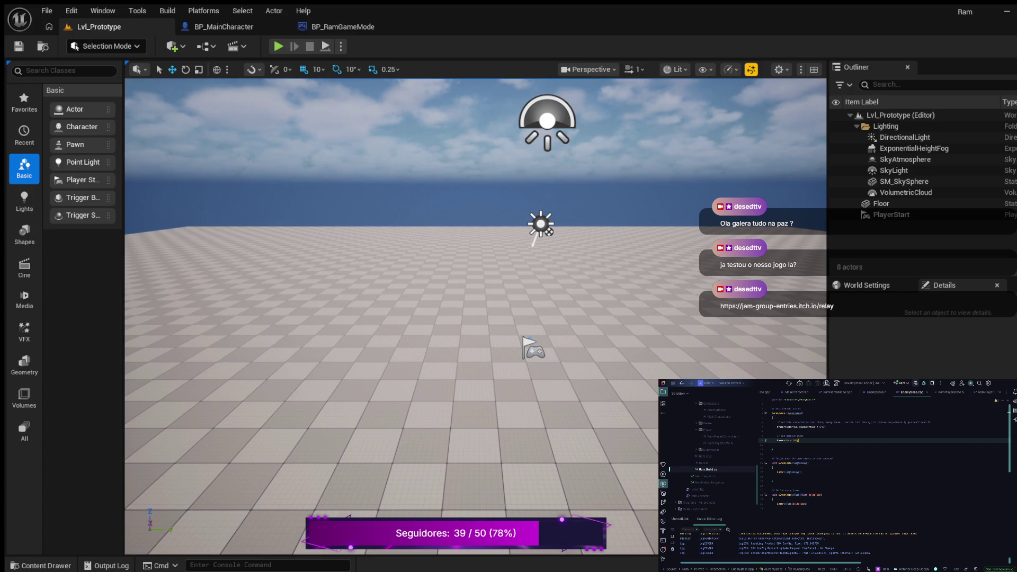
pyautogui.press('Return')
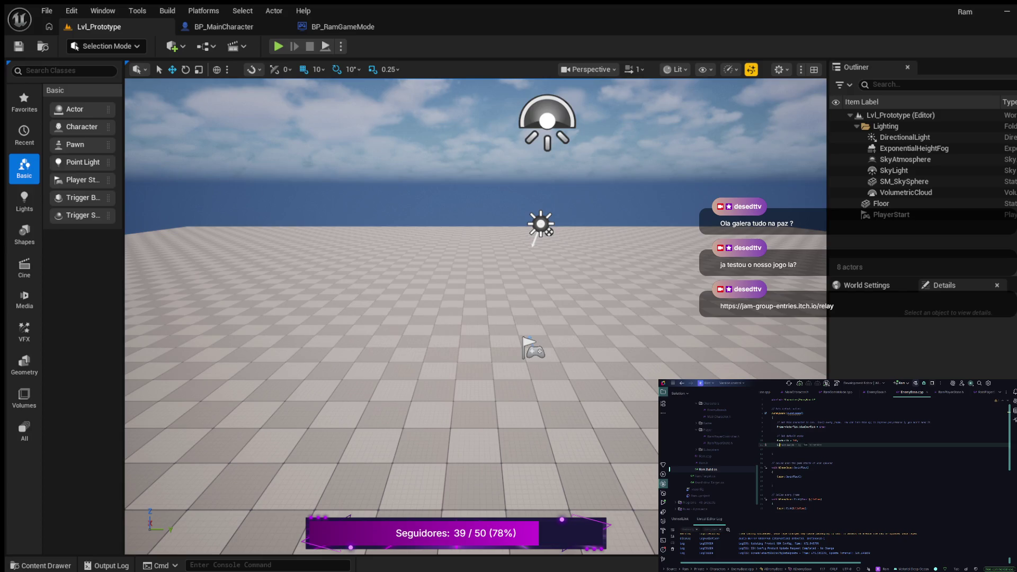
pyautogui.press('Tab')
pyautogui.write('MaxHealth')
pyautogui.write(';')
pyautogui.press('Return')
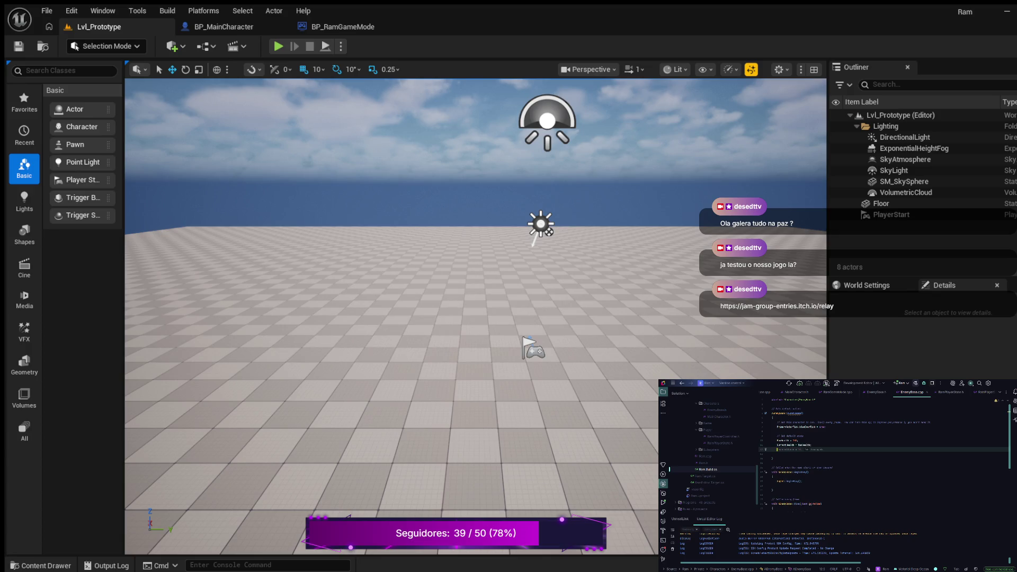
pyautogui.press('Tab')
pyautogui.press('Return')
pyautogui.press('Return')
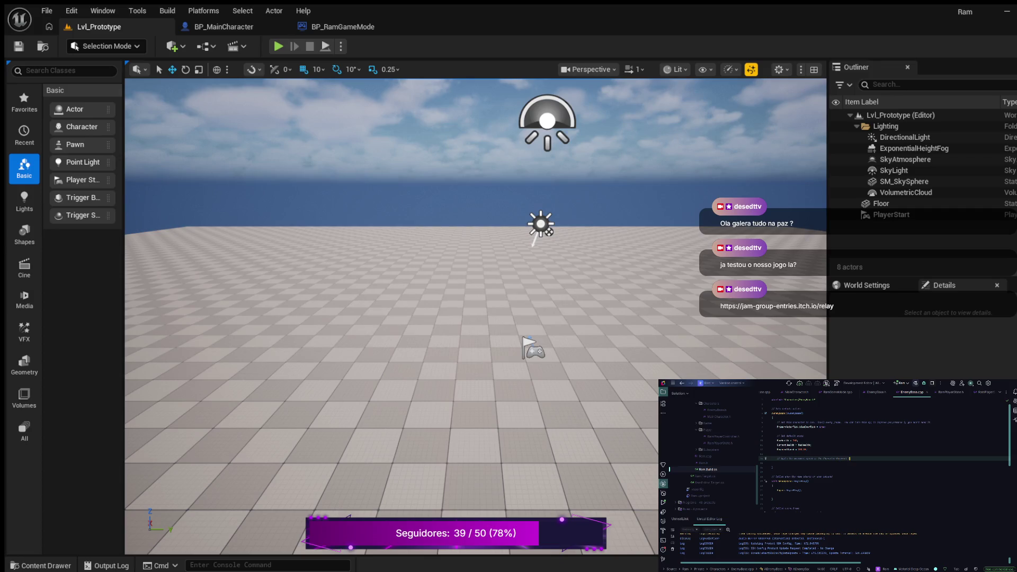
# Step: Add code setting GetCharacterMovement()->MaxWalkSpeed = MovementSpeed in the constructor
pyautogui.press('Return')
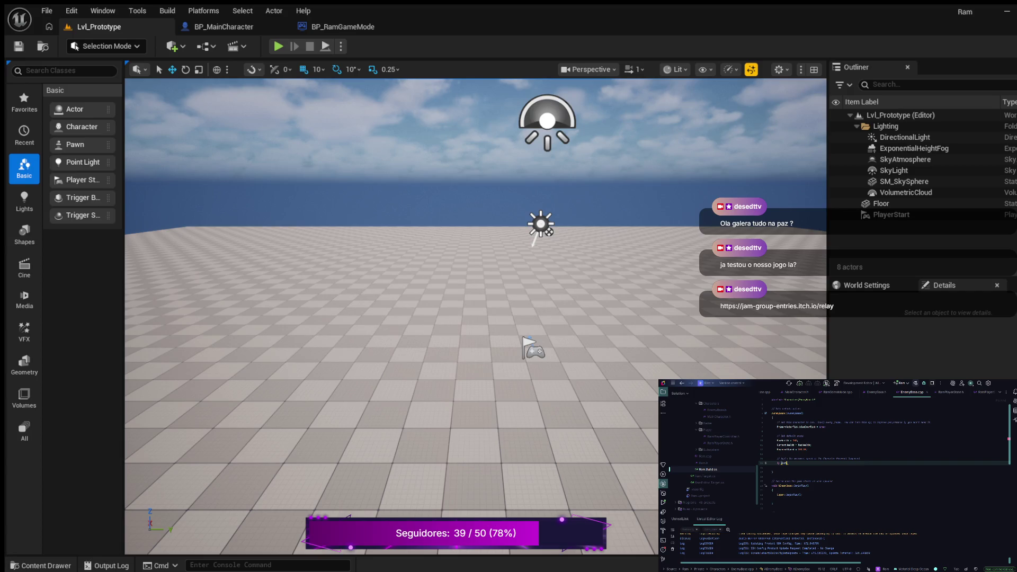
pyautogui.write('acterMovement')
pyautogui.press('Return')
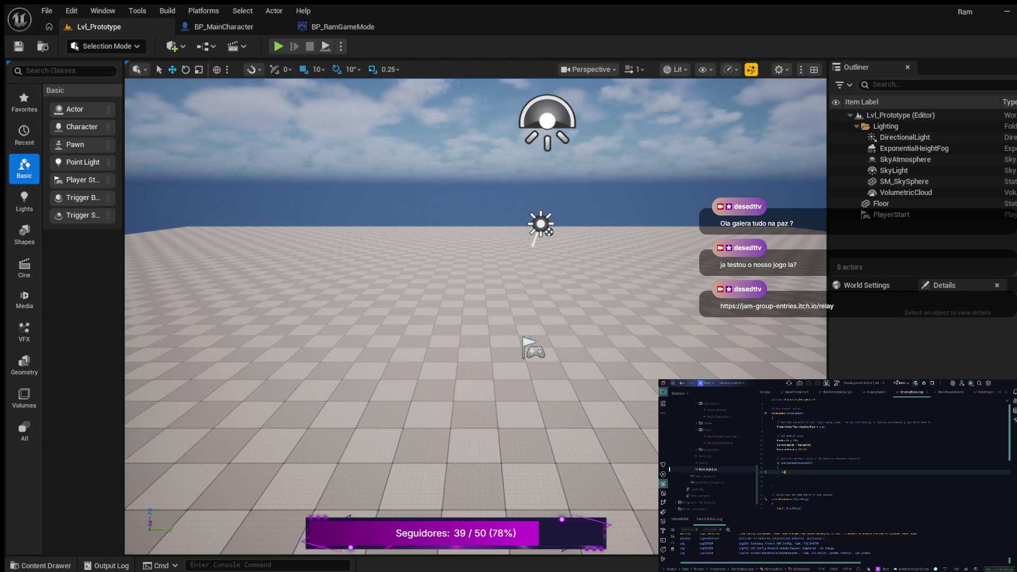
pyautogui.write('GetCharacterMovement()')
pyautogui.write('->')
pyautogui.write('lkSpeed =')
pyautogui.press('Tab')
# Step: Assign CurrentHealth = MaxHealth inside BeginPlay after Super::BeginPlay()
pyautogui.scroll(-1, 885, 453)
pyautogui.click(803, 495)
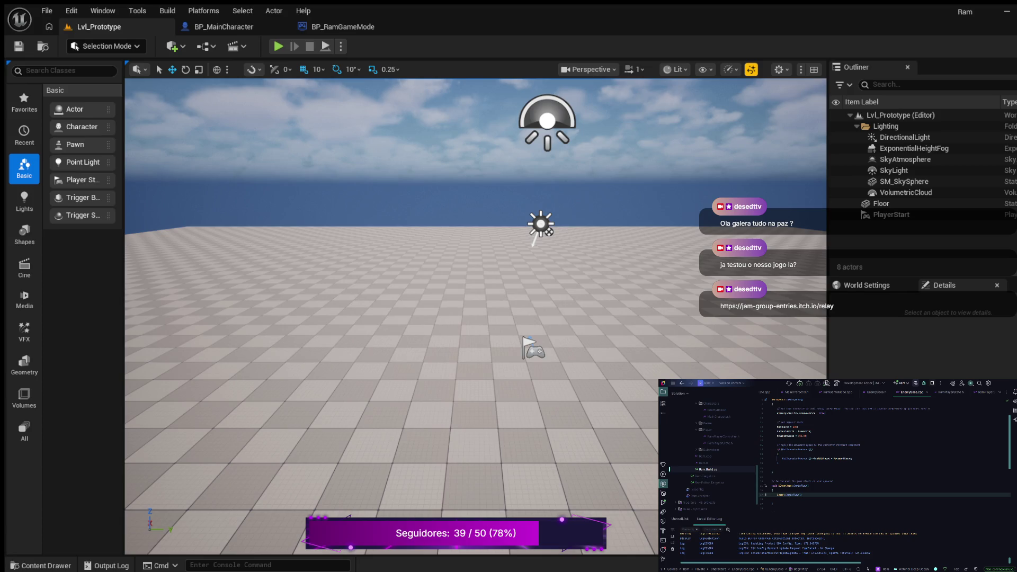
pyautogui.press('Return')
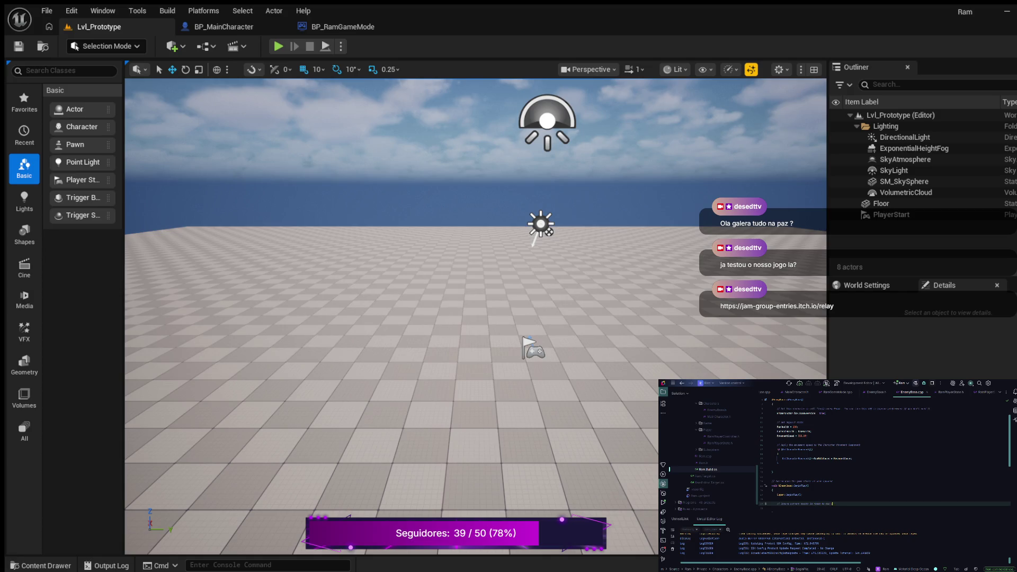
pyautogui.press('Return')
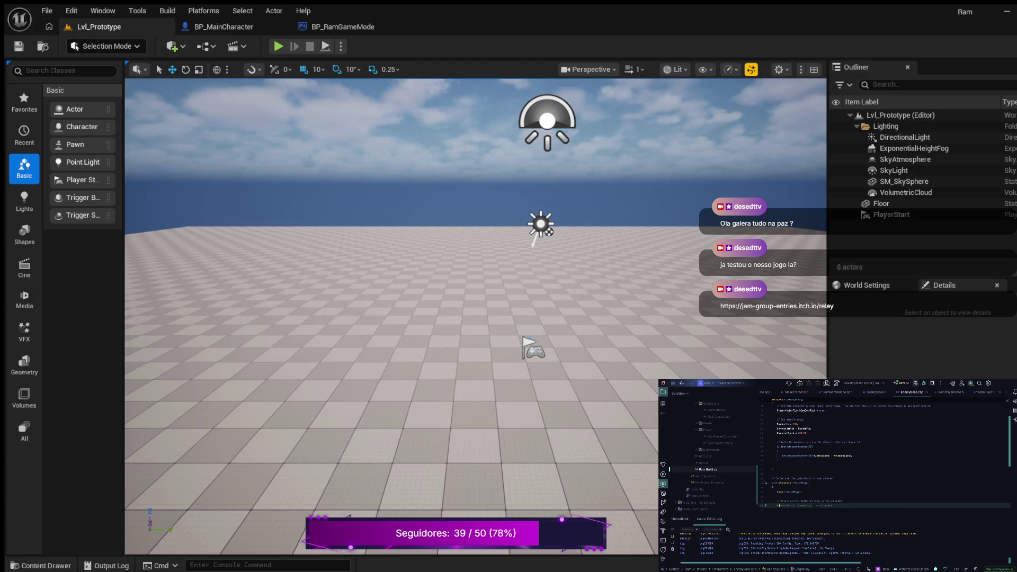
pyautogui.press('Tab')
pyautogui.press('Return')
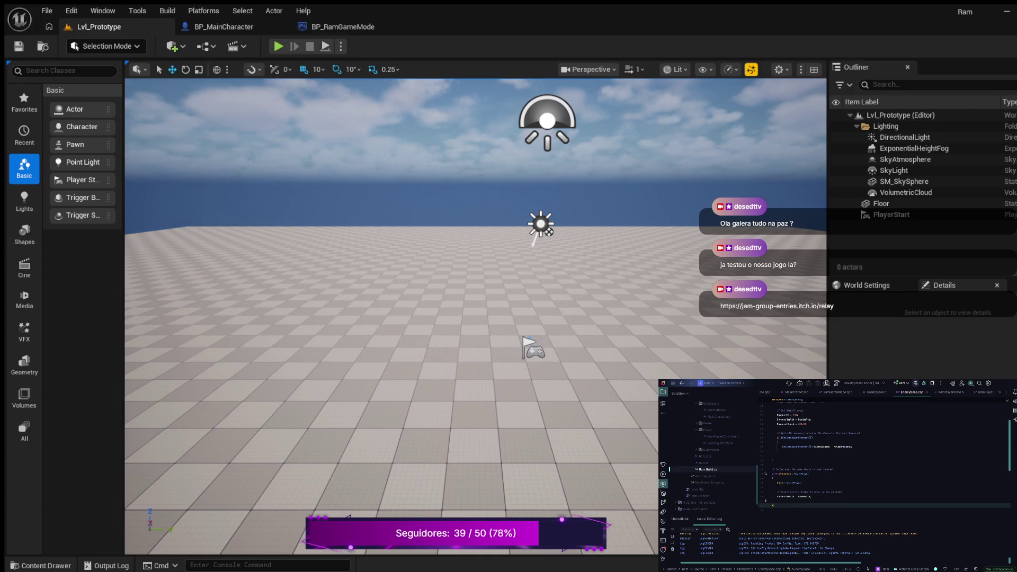
pyautogui.press('BackSpace')
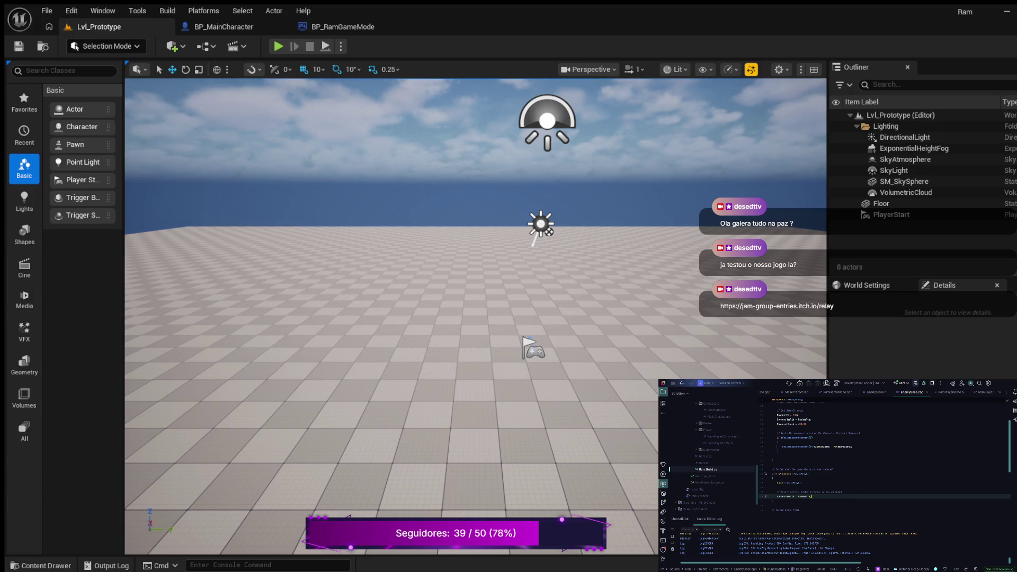
pyautogui.press('Down')
pyautogui.press('Down')
pyautogui.press('Down')
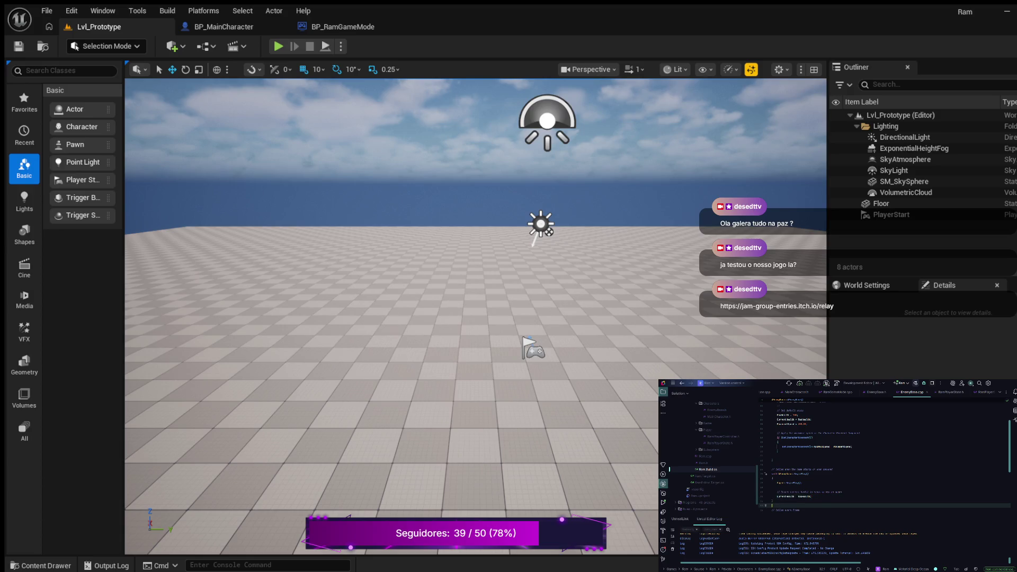
pyautogui.press('Down')
pyautogui.press('Down')
pyautogui.press('Down')
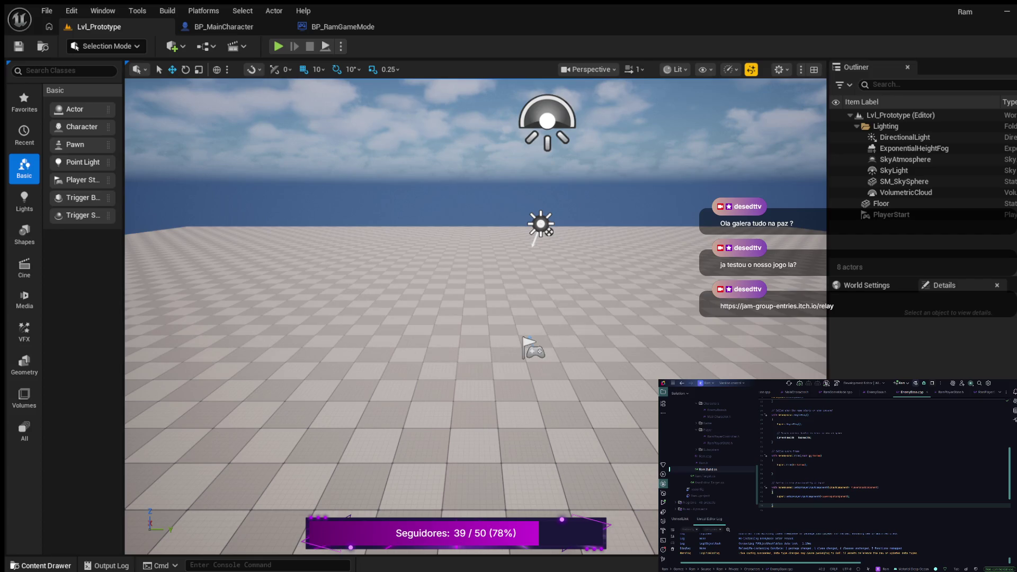
# Step: Create an Enemies folder in Blueprints/Characters, then show the C++ Ram/Public/Characters classes
pyautogui.click(40, 565)
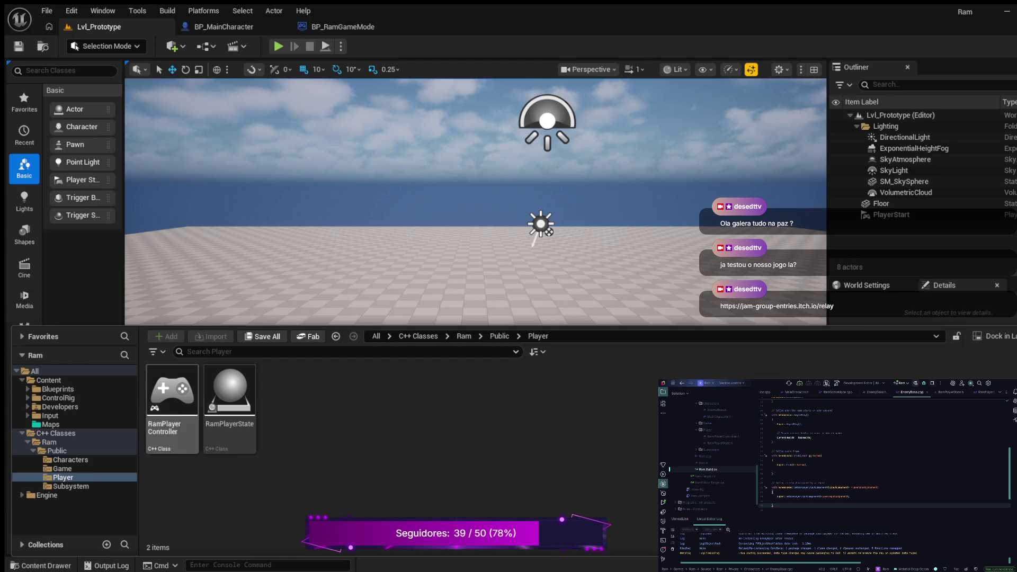
pyautogui.click(58, 389)
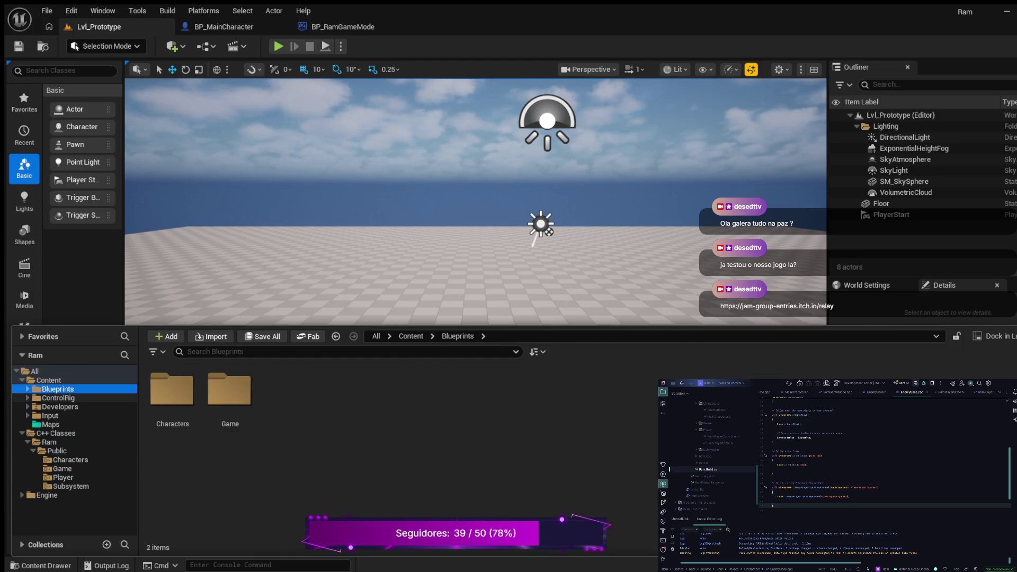
pyautogui.click(27, 389)
pyautogui.click(65, 398)
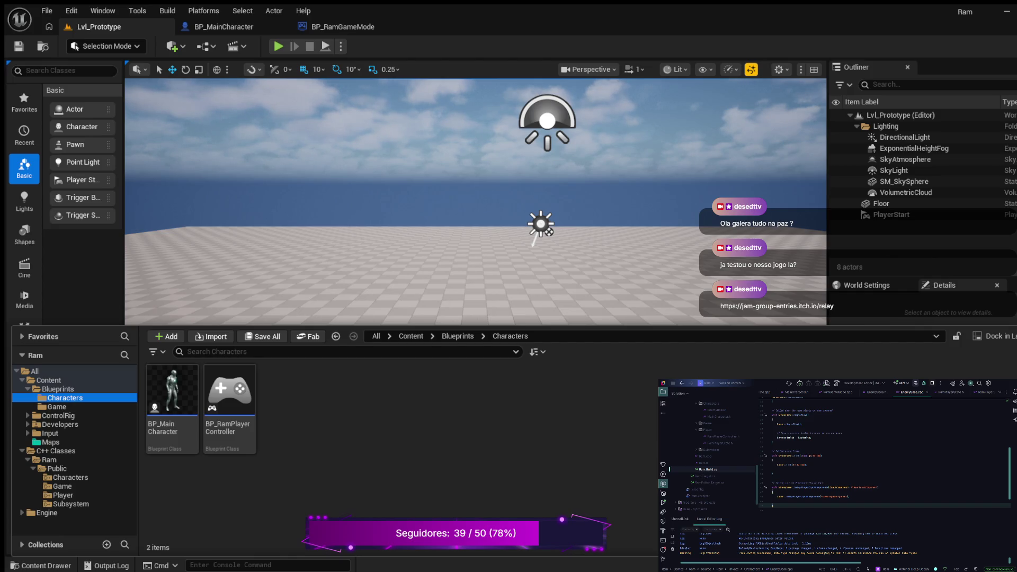
pyautogui.hotkey('ctrl', 'shift', 'n')
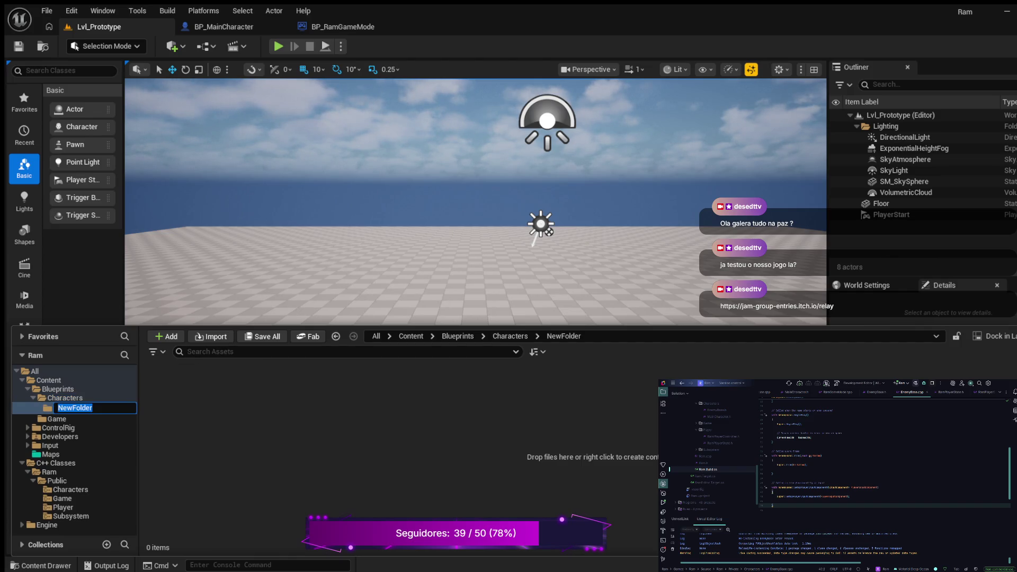
pyautogui.write('W')
pyautogui.press('BackSpace')
pyautogui.write('Enemies')
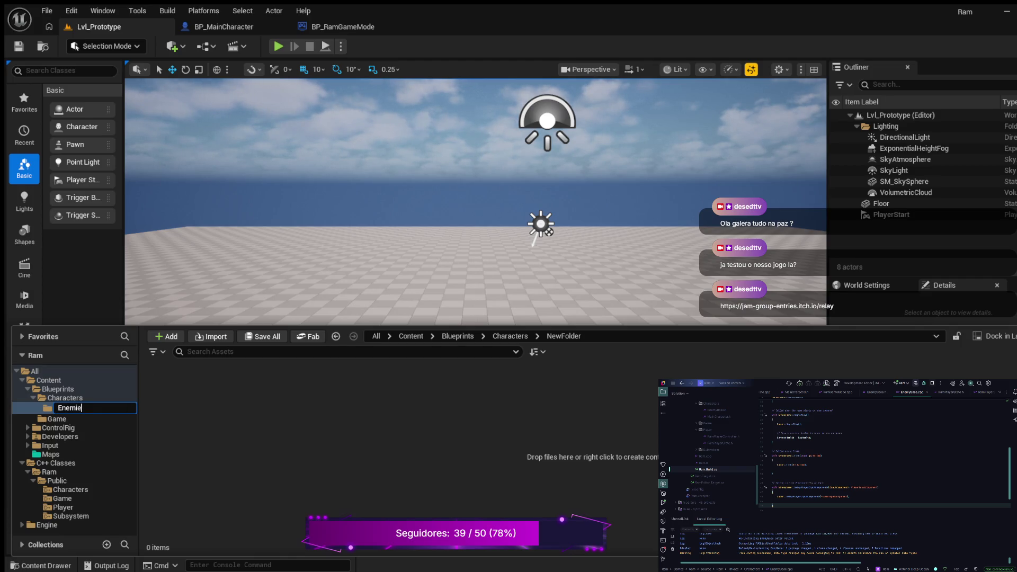
pyautogui.press('Return')
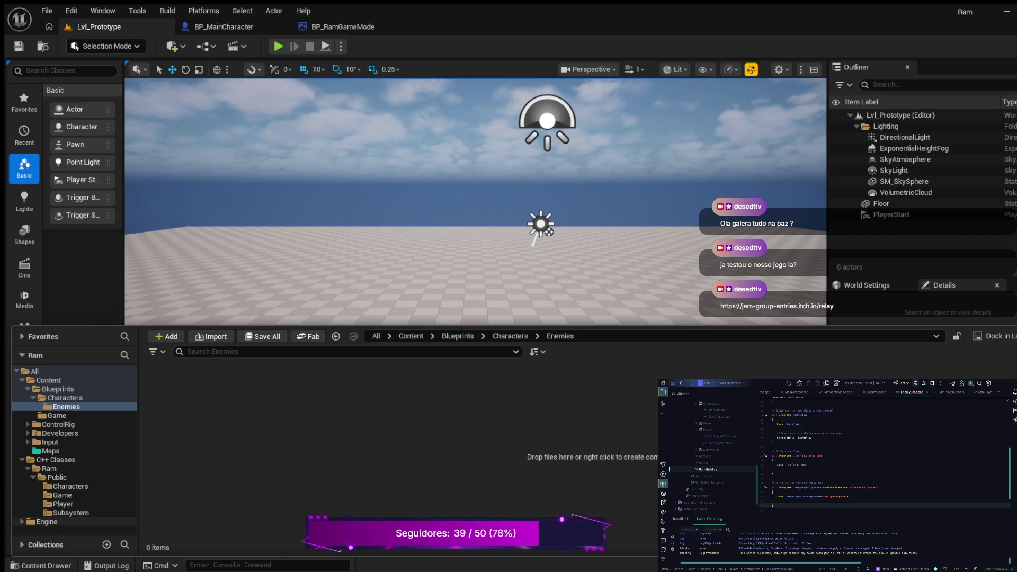
pyautogui.click(70, 486)
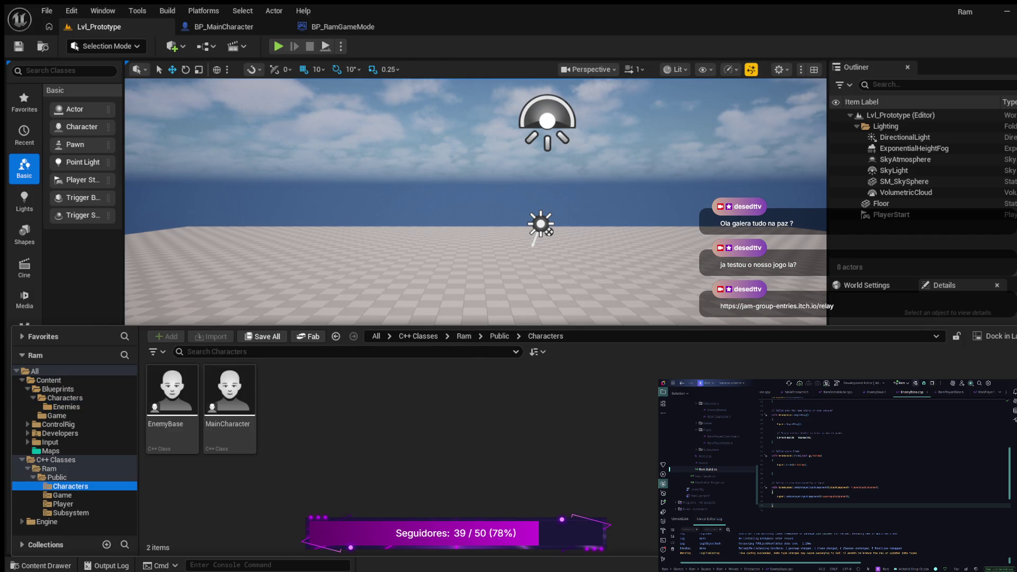
# Step: Create BP_Enemy_Goblin from the EnemyBase class in the Enemies folder and open it
pyautogui.click(172, 392)
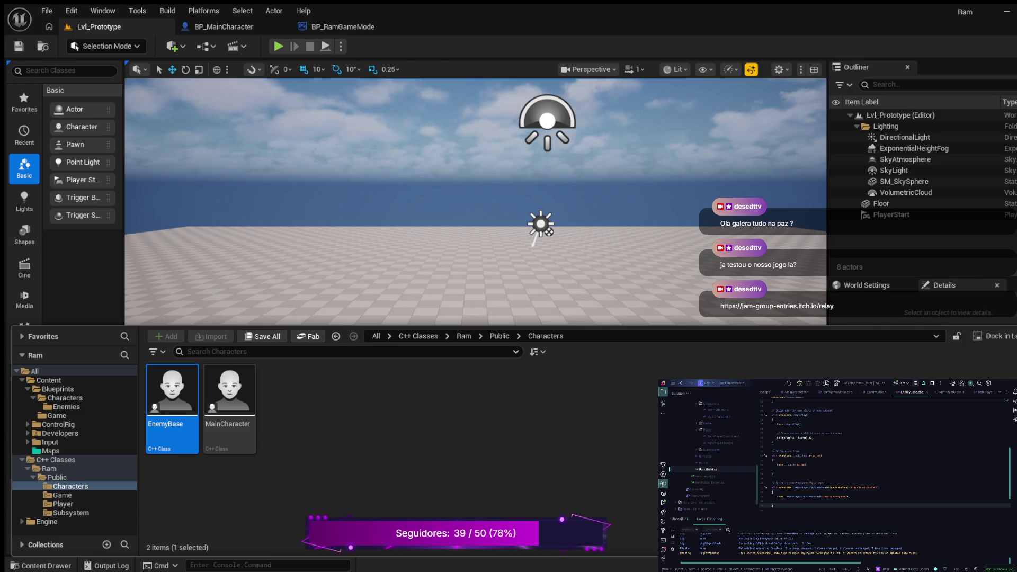
pyautogui.hotkey('ctrl', 'space')
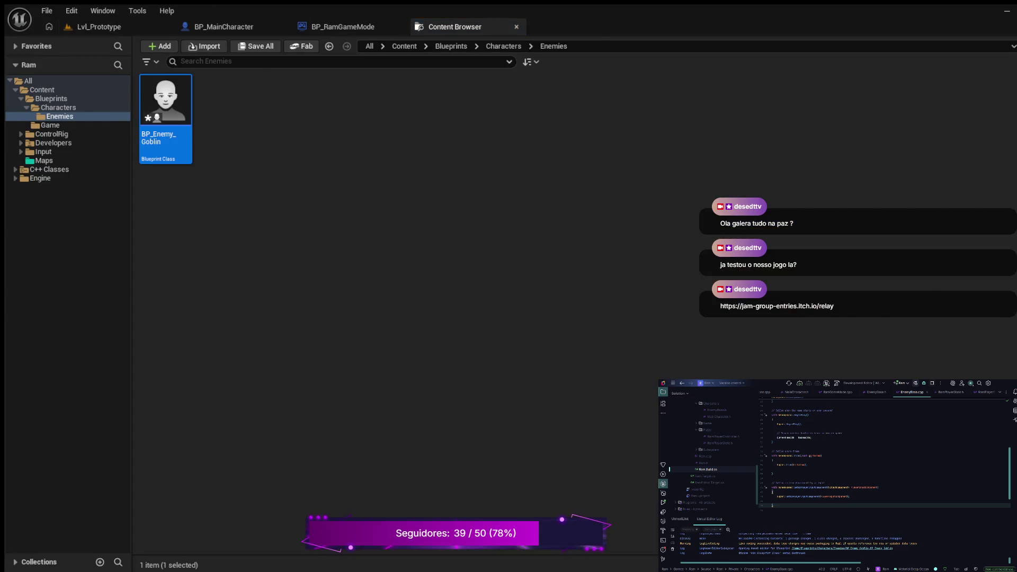
pyautogui.press('Return')
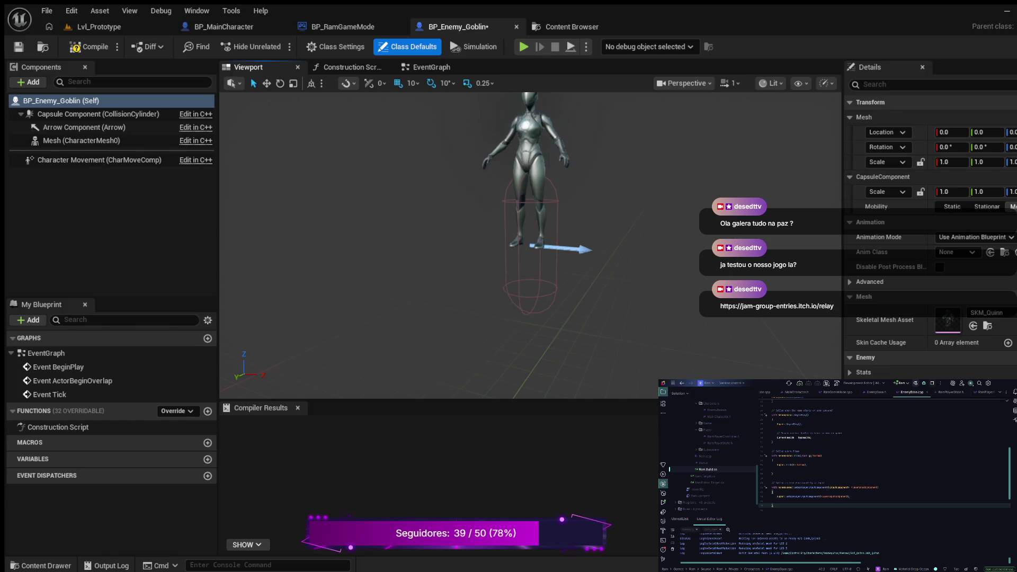
# Step: Lower the goblin's mesh on Z, rotate it -90° on Z, and compile
pyautogui.click(1011, 132)
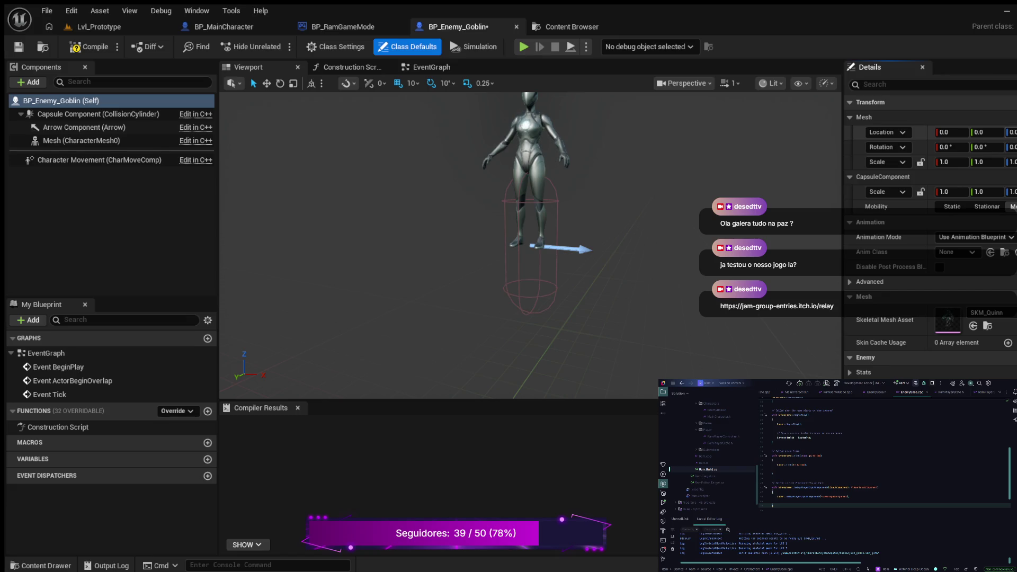
pyautogui.write('-9')
pyautogui.press('Return')
pyautogui.click(1012, 147)
pyautogui.write('-90')
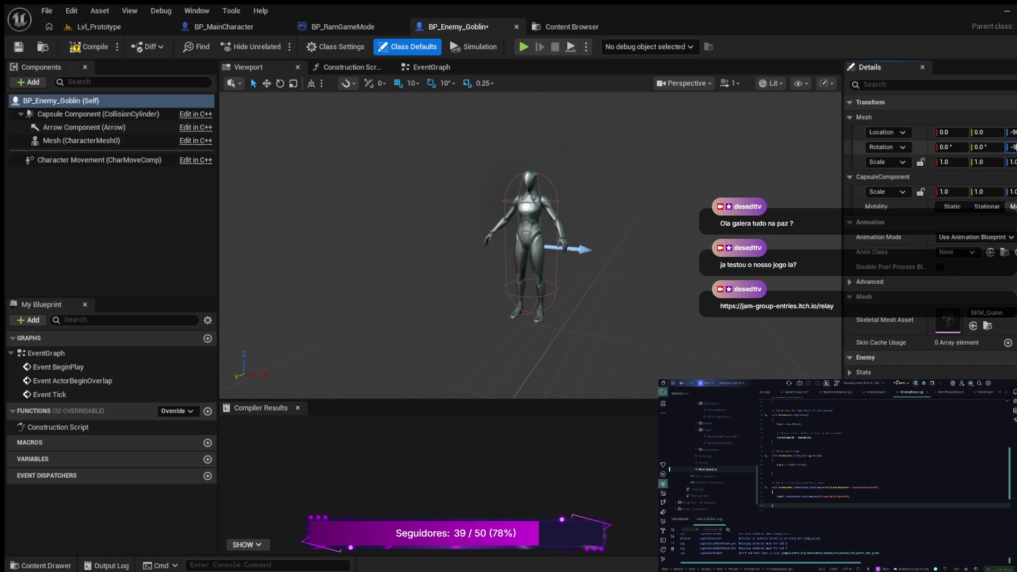
pyautogui.press('Return')
pyautogui.press('F7')
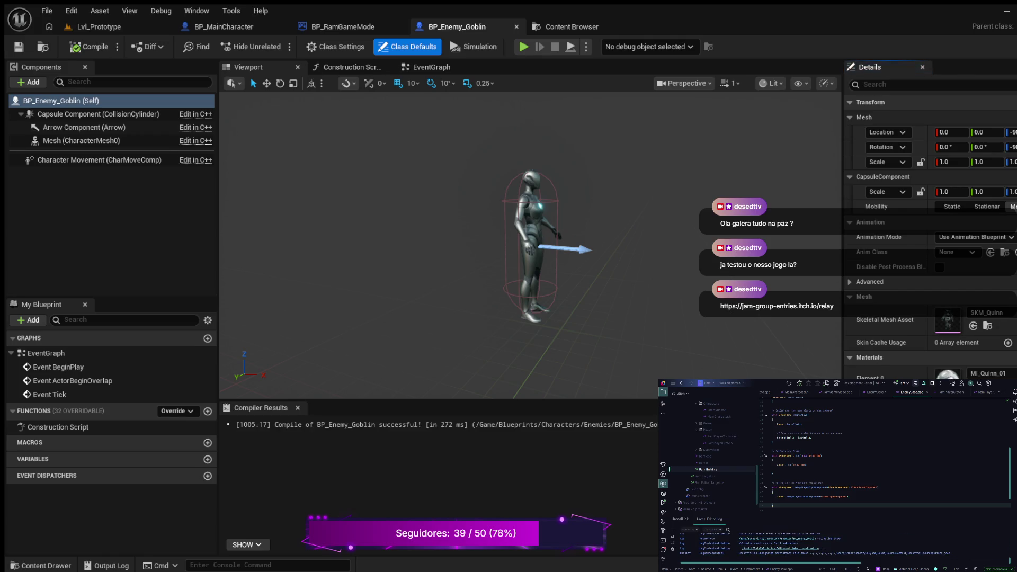
# Step: Give the mesh a dark Quinn material instance and save BP_Enemy_Goblin
pyautogui.hotkey('ctrl', 'b')
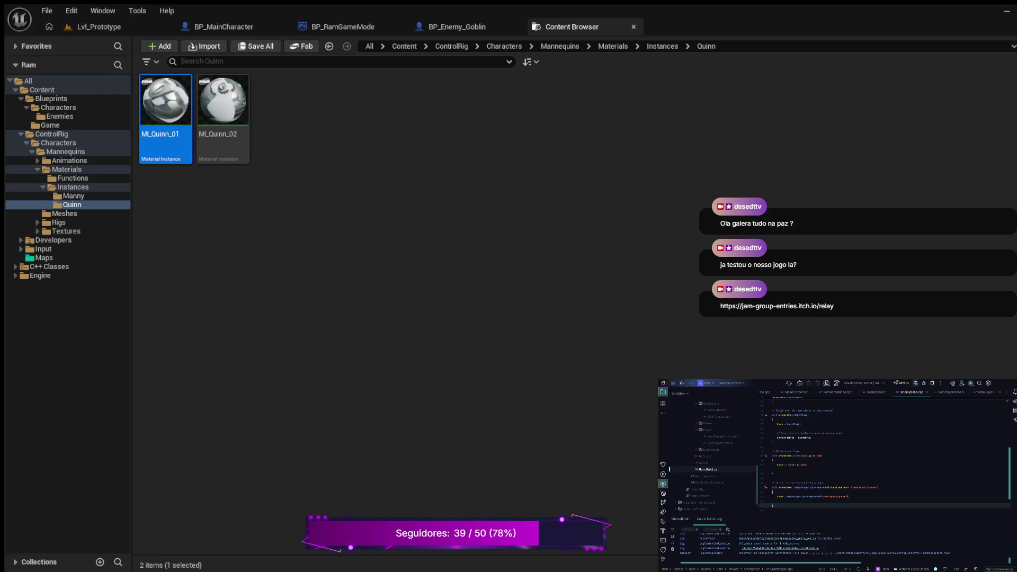
pyautogui.click(457, 26)
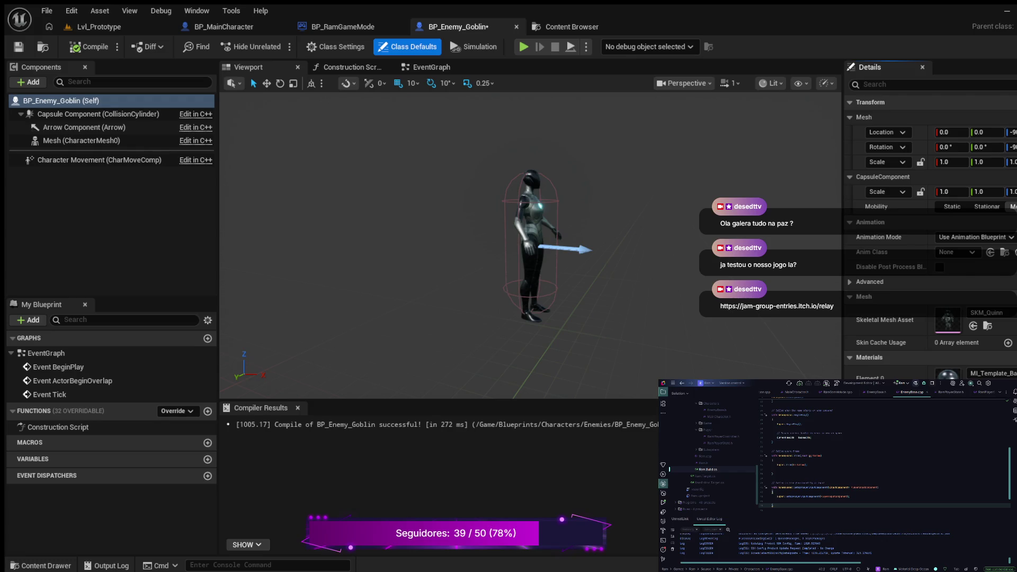
pyautogui.click(19, 46)
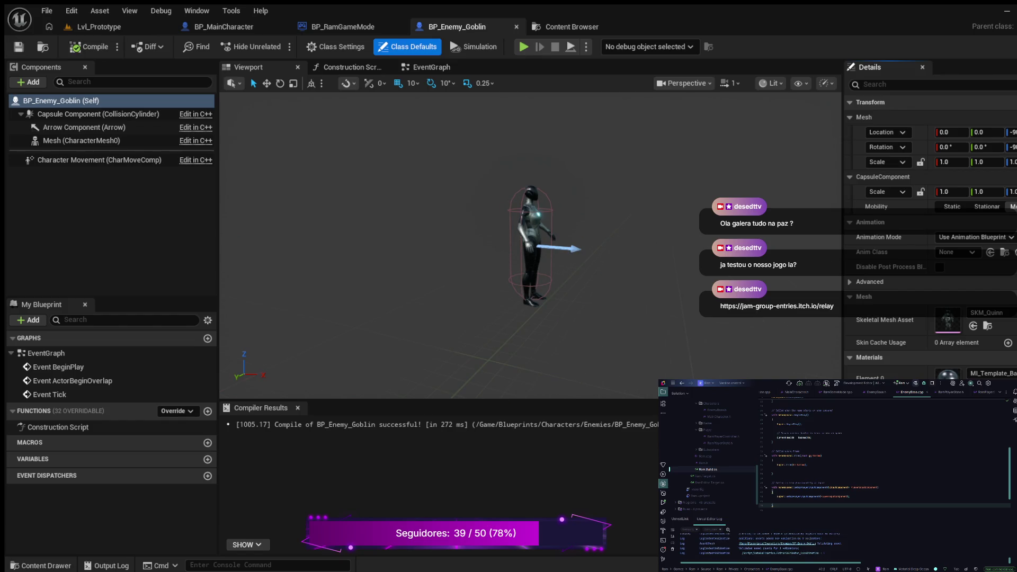
pyautogui.click(99, 26)
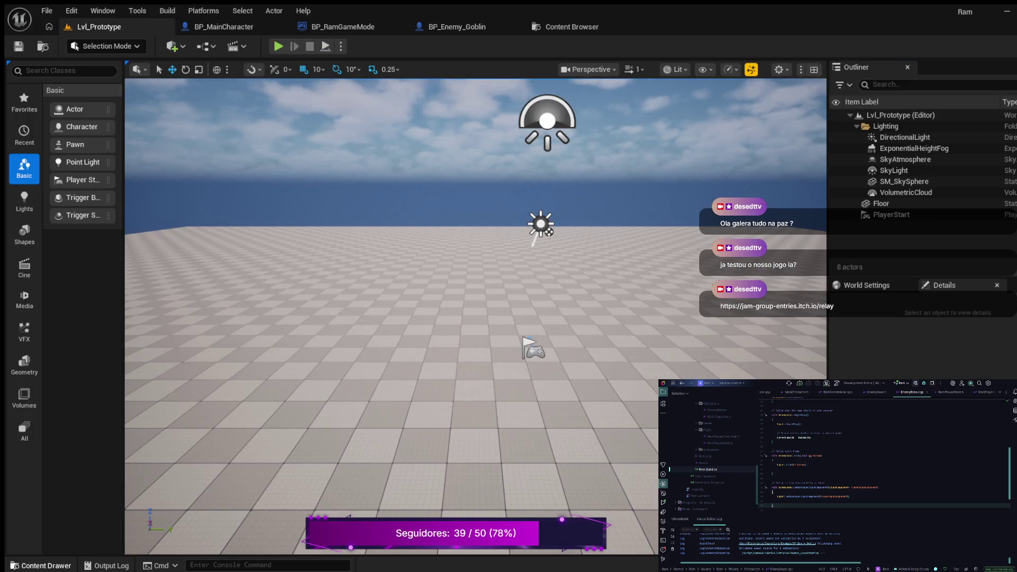
# Step: Drag BP_Enemy_Goblin from the Enemies folder onto the floor left of centre
pyautogui.click(40, 565)
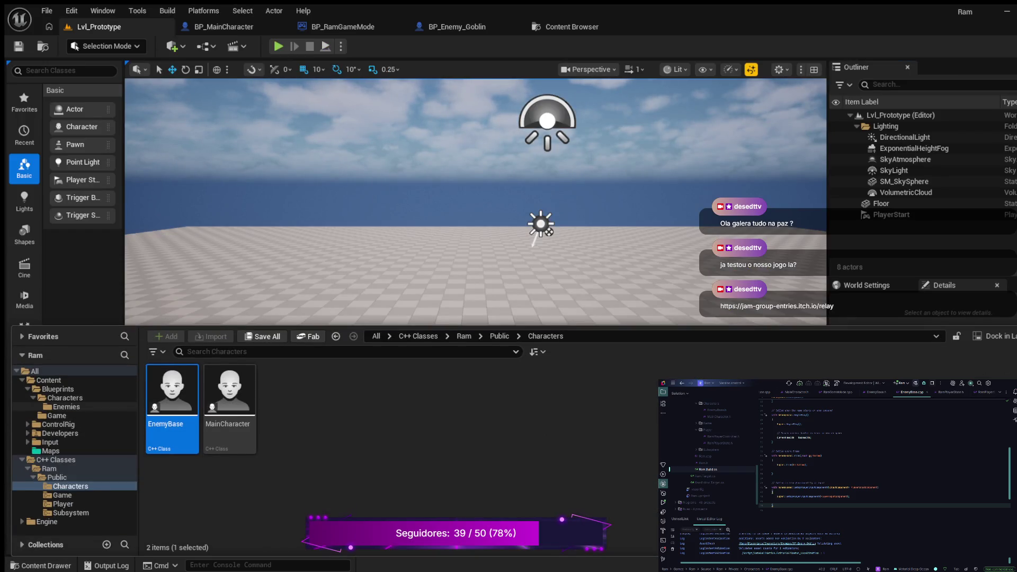
pyautogui.click(66, 407)
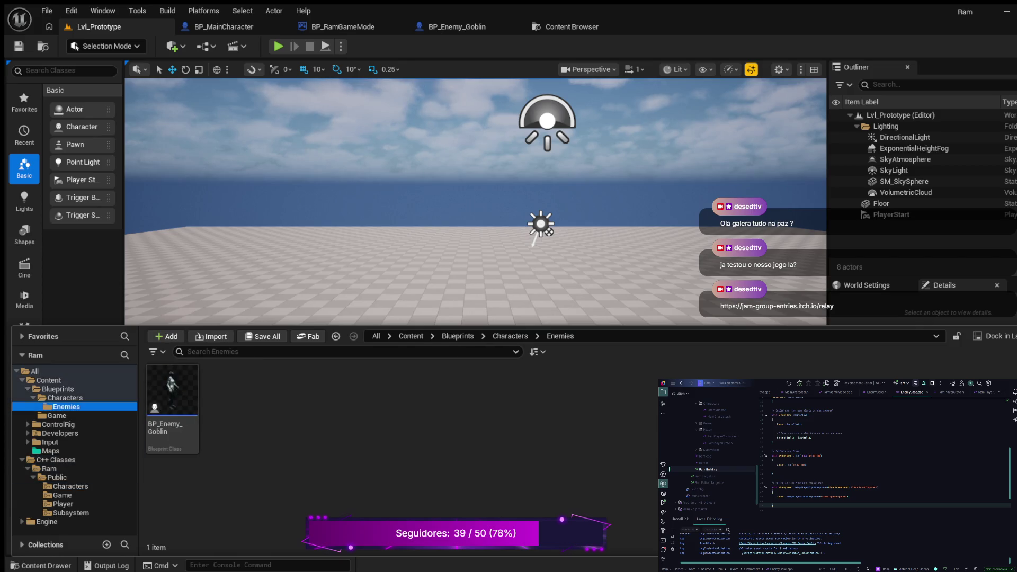
pyautogui.moveTo(172, 408)
pyautogui.mouseDown()
pyautogui.moveTo(329, 274)
pyautogui.moveTo(378, 283)
pyautogui.mouseUp()
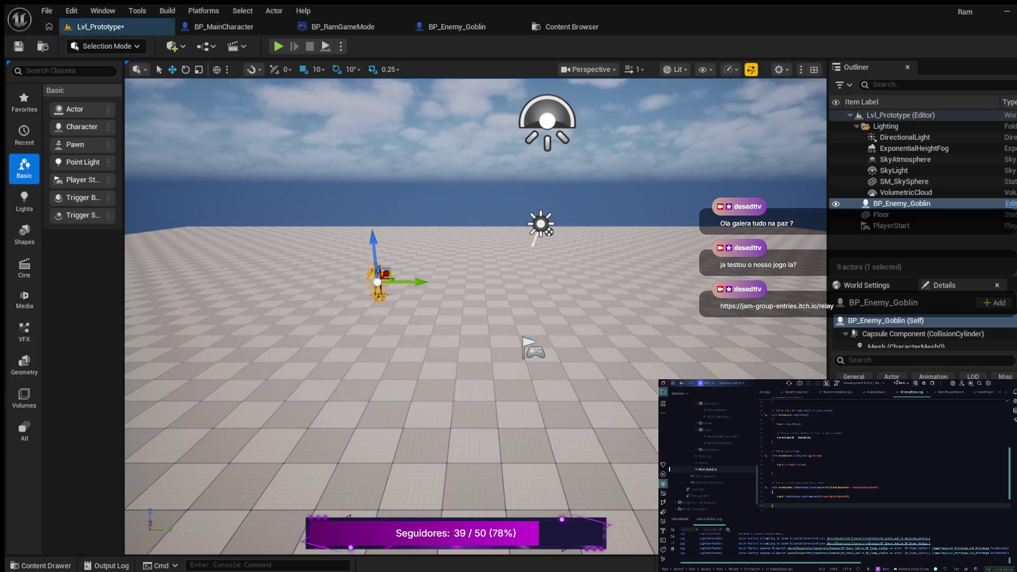
# Step: Play-test the level, walking the player up to the goblin, then stop
pyautogui.click(278, 46)
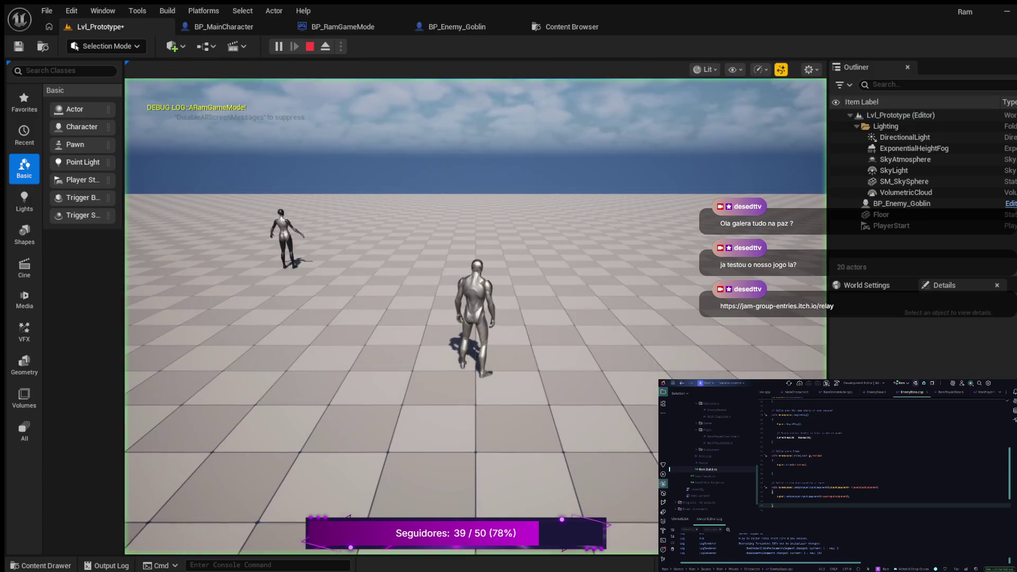
pyautogui.press('w')
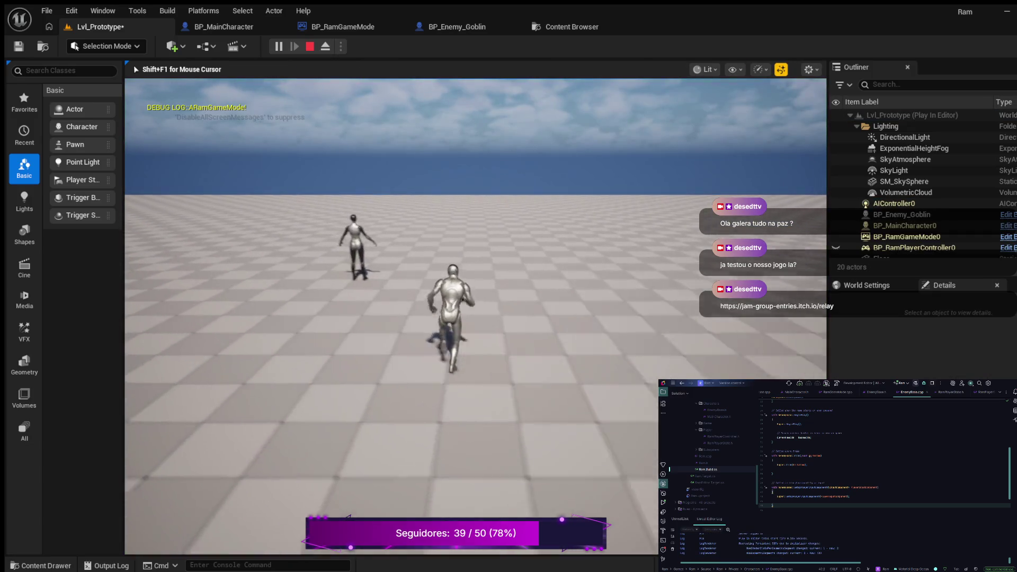
pyautogui.press('w')
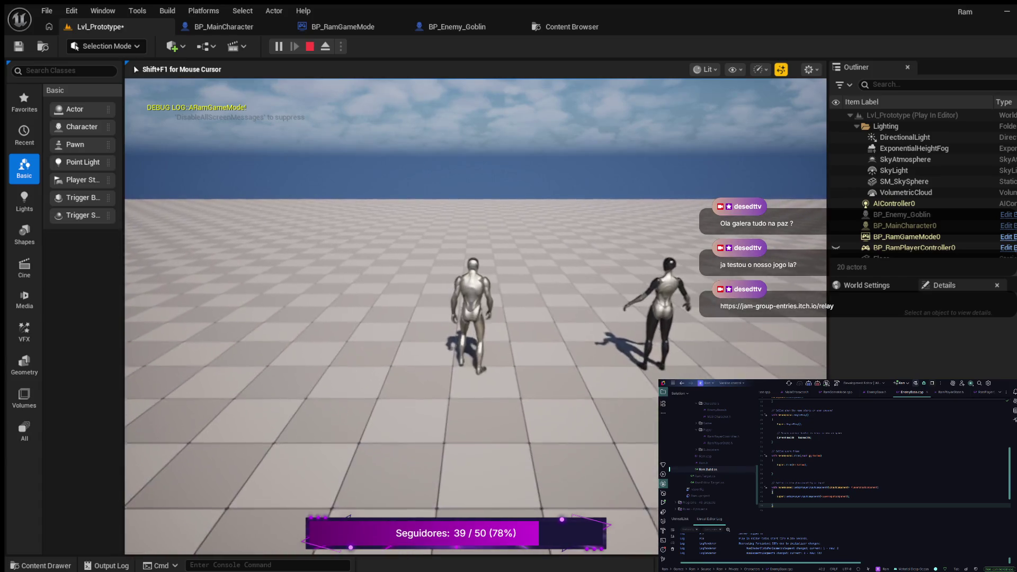
pyautogui.press('w')
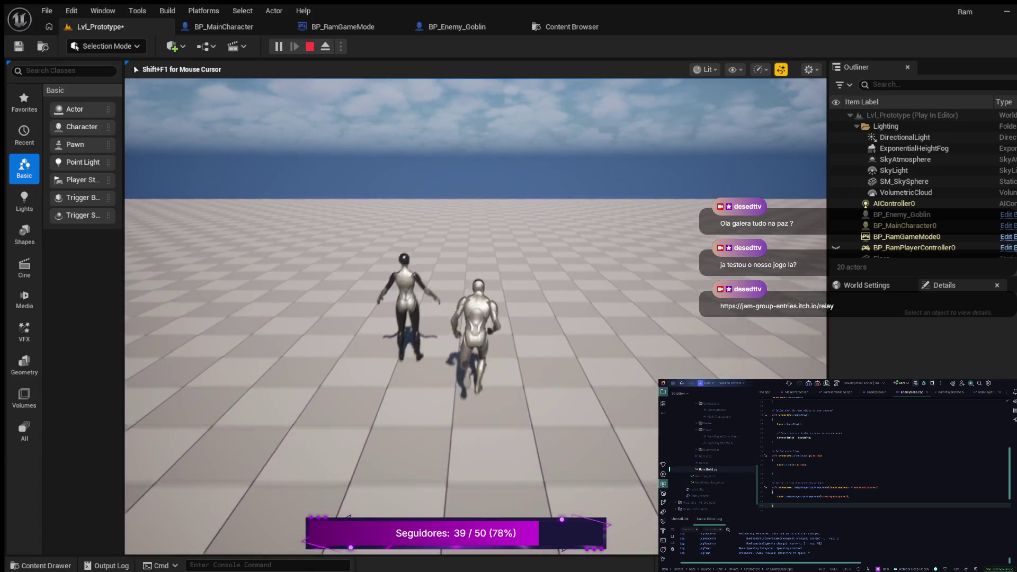
pyautogui.press('Escape')
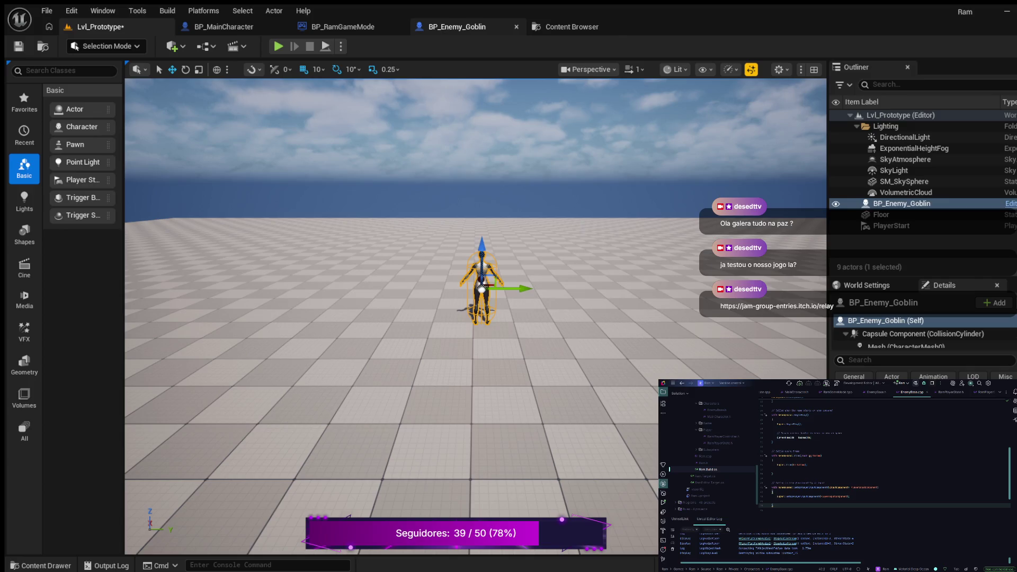
# Step: Compile BP_Enemy_Goblin, save Lvl_Prototype, and launch Play-in-Editor with the goblin beside the player
pyautogui.click(457, 27)
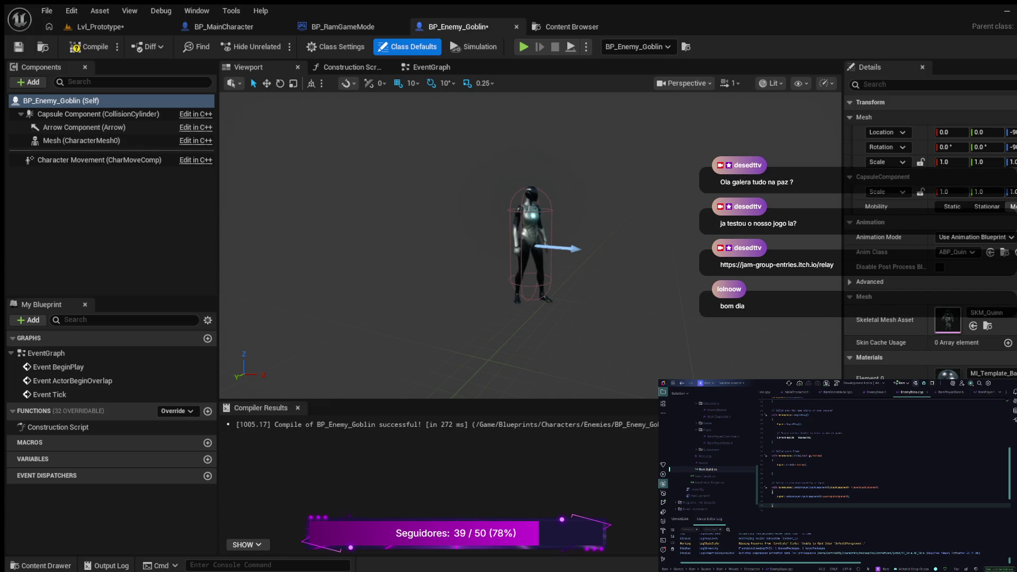
pyautogui.click(89, 47)
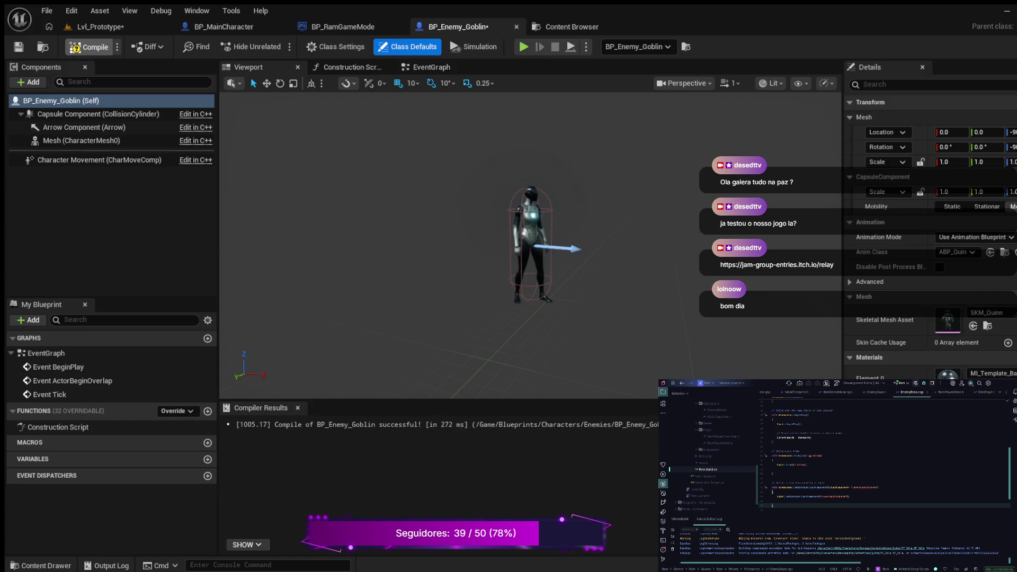
pyautogui.click(101, 26)
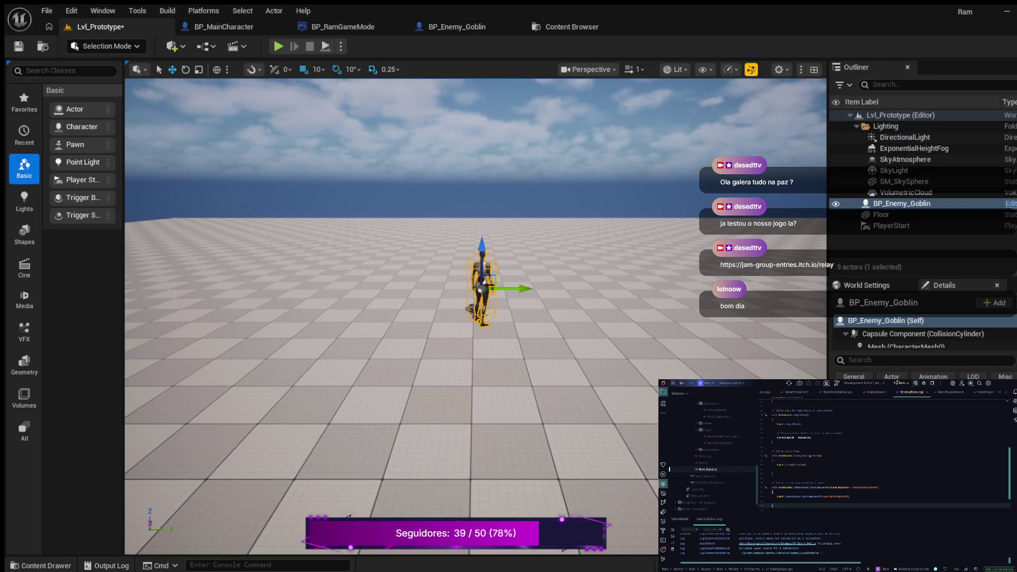
pyautogui.click(19, 46)
pyautogui.click(278, 46)
# Step: Run the player around, eject to inspect BP_MainCharacter0 and the goblin, then stop play
pyautogui.press('w')
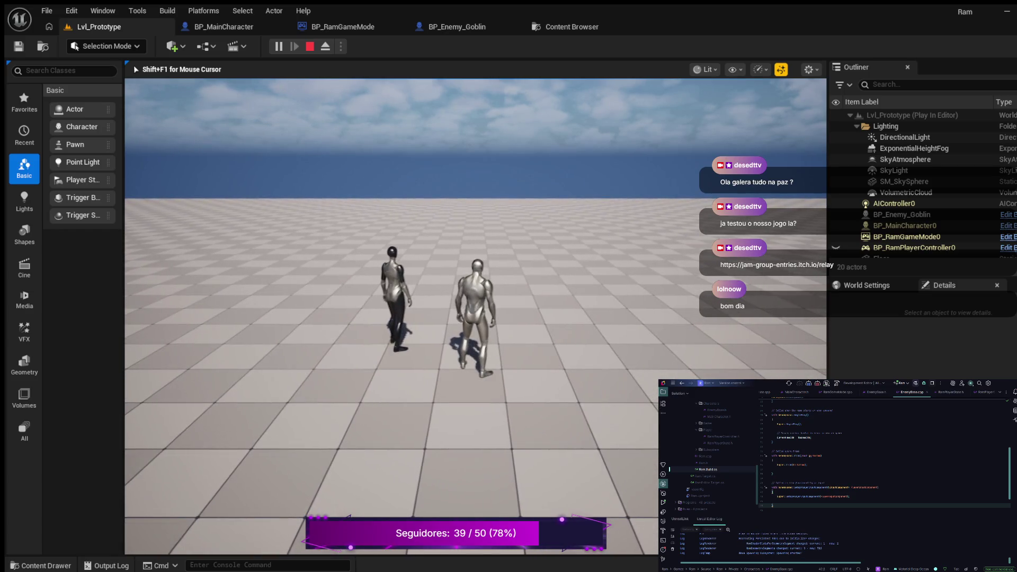
pyautogui.press('F8')
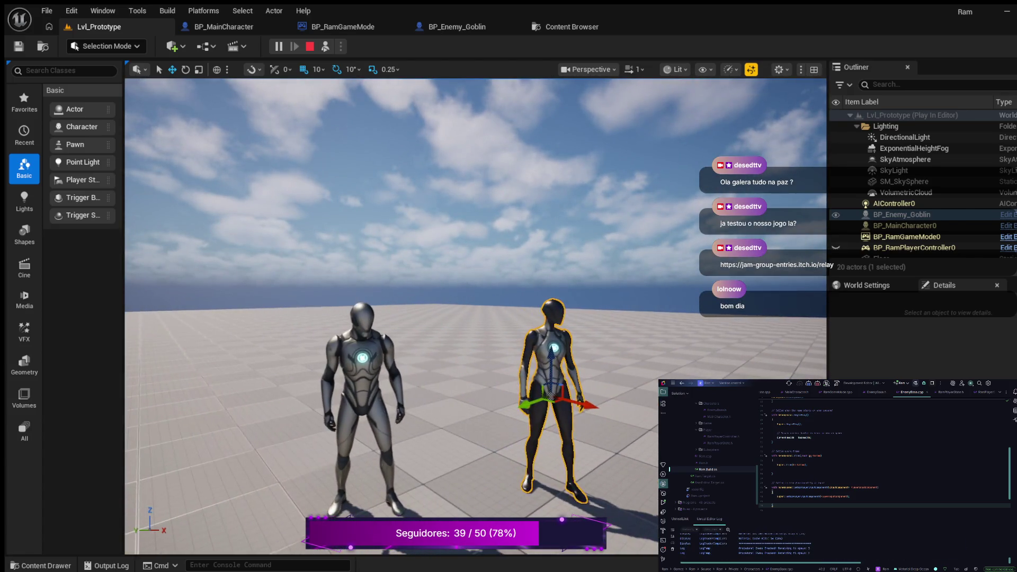
pyautogui.doubleClick(905, 225)
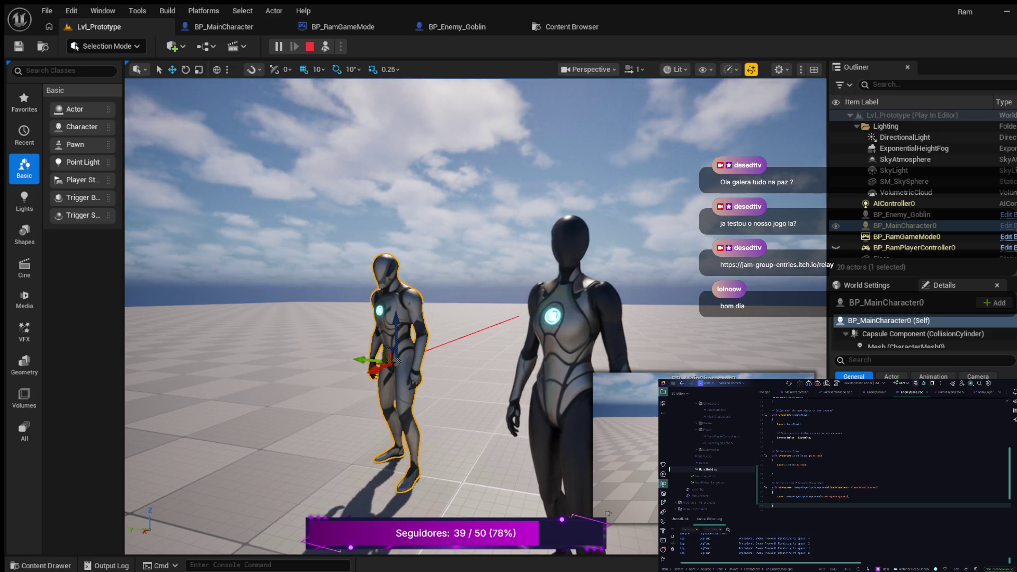
pyautogui.scroll(-3, 477, 318)
pyautogui.moveTo(477, 318)
pyautogui.mouseDown()
pyautogui.moveTo(498, 297)
pyautogui.moveTo(520, 297)
pyautogui.moveTo(509, 254)
pyautogui.mouseUp()
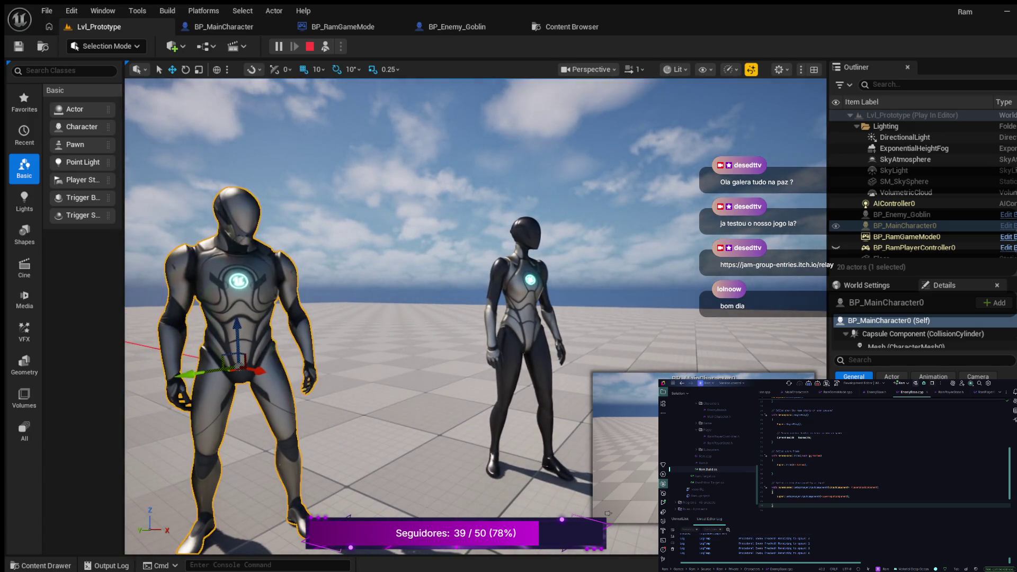
pyautogui.press('f')
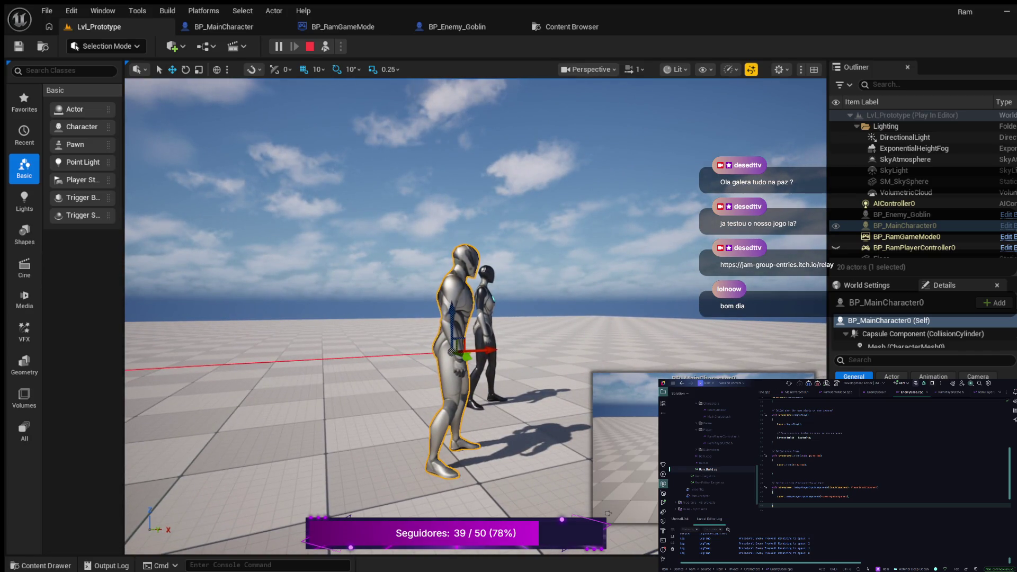
pyautogui.press('Escape')
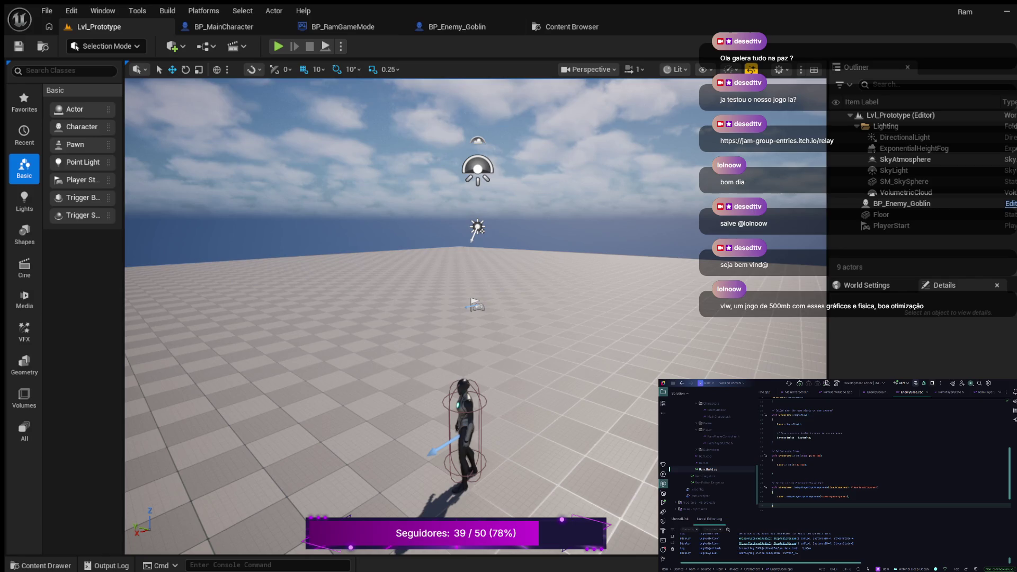
pyautogui.click(457, 26)
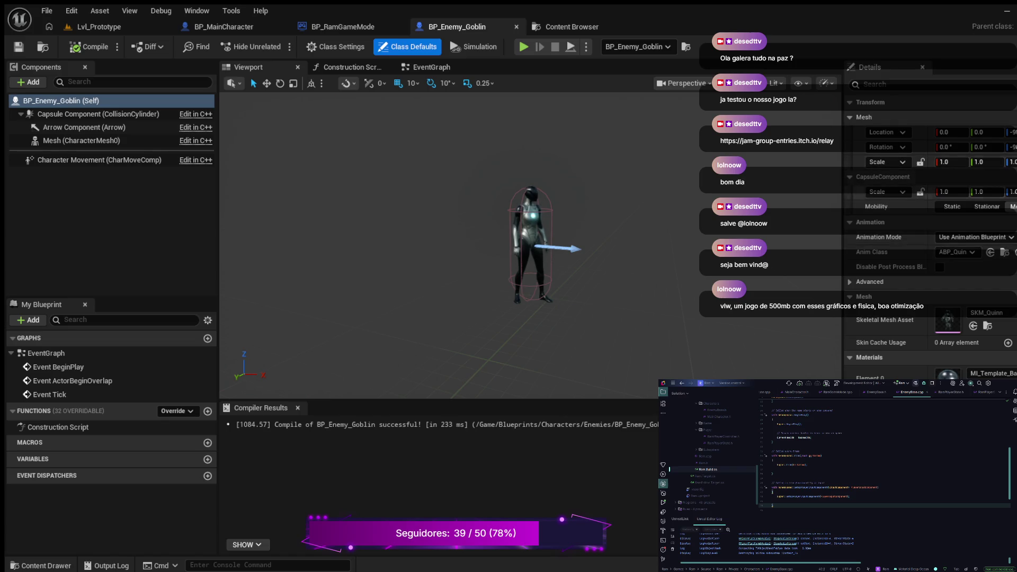
# Step: Filter the goblin's Details by 'stats' to show Max Health, Current Health and Movement Speed
pyautogui.click(890, 85)
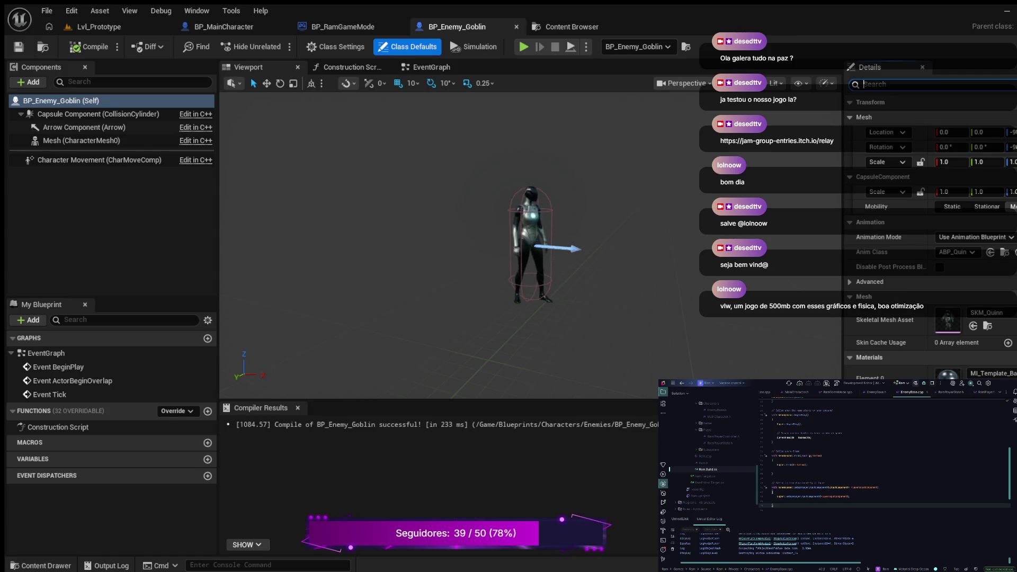
pyautogui.write('max')
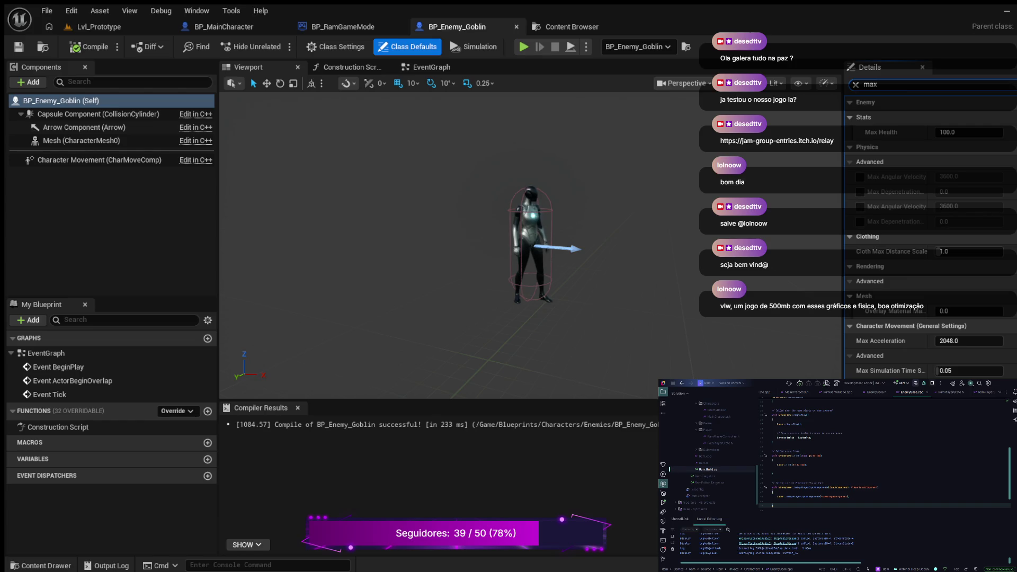
pyautogui.press('BackSpace')
pyautogui.press('BackSpace')
pyautogui.press('BackSpace')
pyautogui.write('stats')
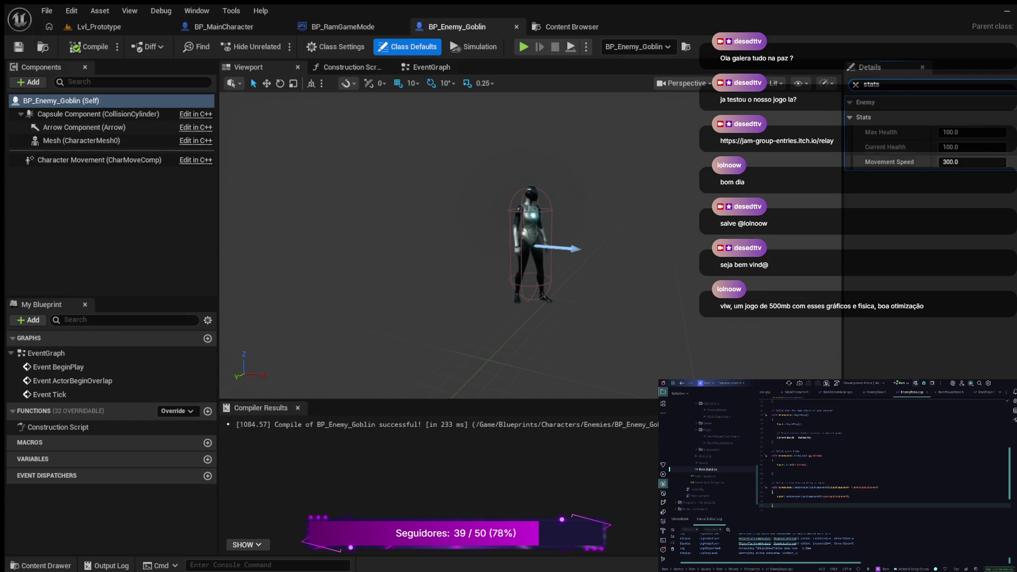
# Step: Set the goblin's Movement Speed to 500 and Max Health to 50, then compile
pyautogui.click(972, 162)
pyautogui.write('500')
pyautogui.press('Return')
pyautogui.click(972, 132)
pyautogui.write('50')
pyautogui.press('Return')
pyautogui.click(87, 46)
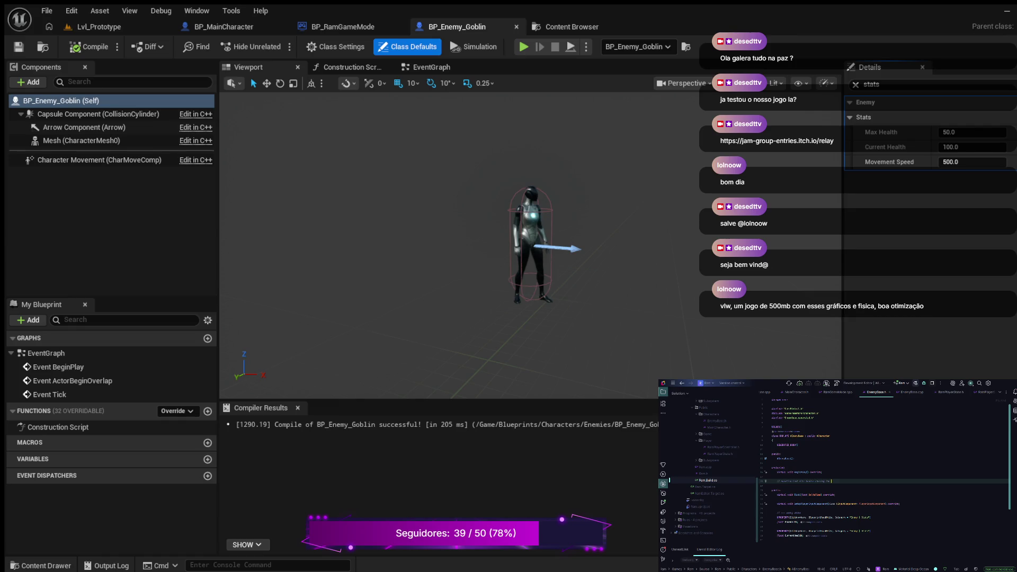
pyautogui.press('Return')
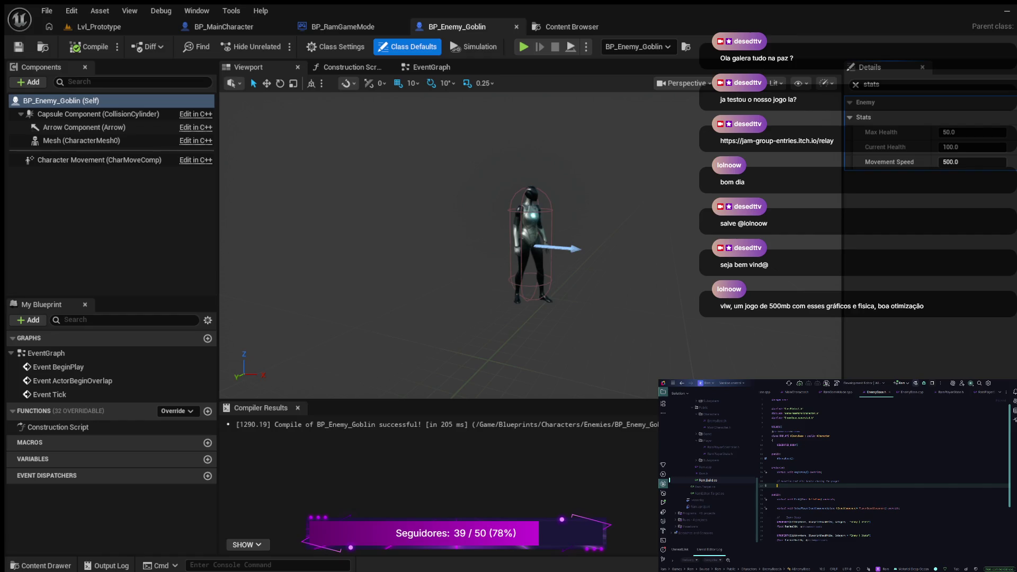
pyautogui.write('{')
pyautogui.write('e')
pyautogui.write('yDeath()')
pyautogui.write(';')
pyautogui.hotkey('alt', 'Return')
pyautogui.press('Return')
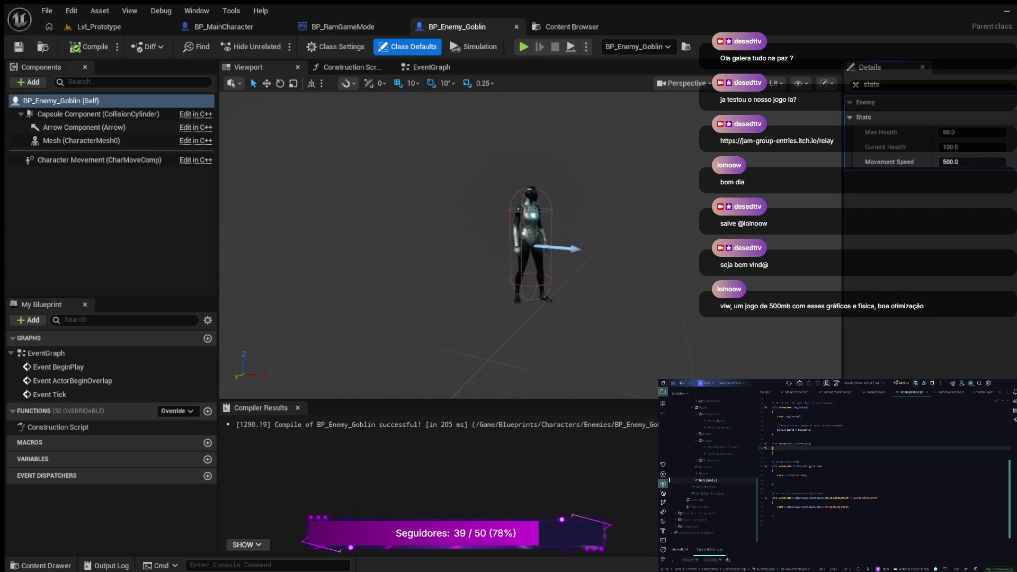
pyautogui.hotkey('ctrl', 'b')
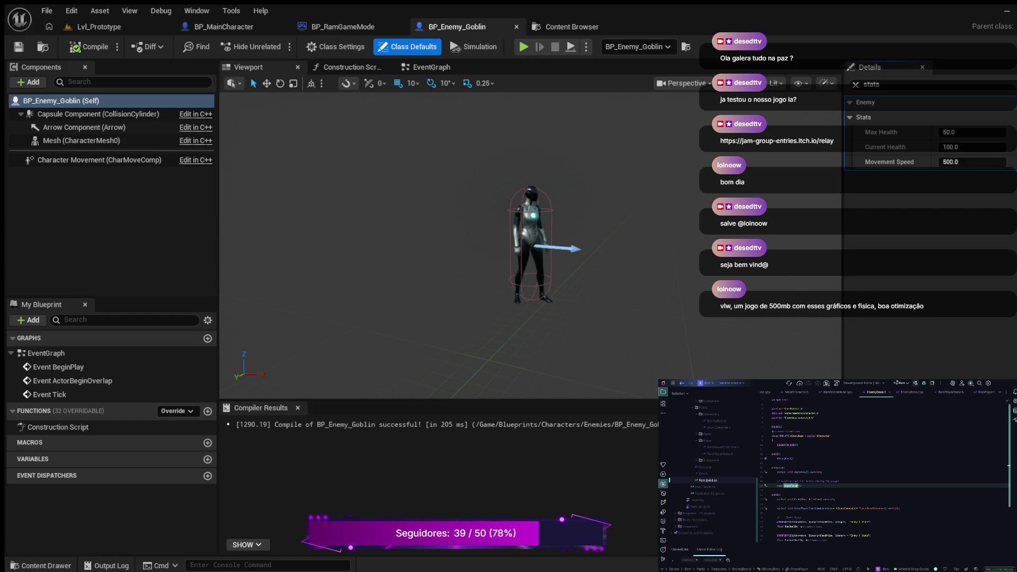
pyautogui.click(822, 472)
pyautogui.press('Return')
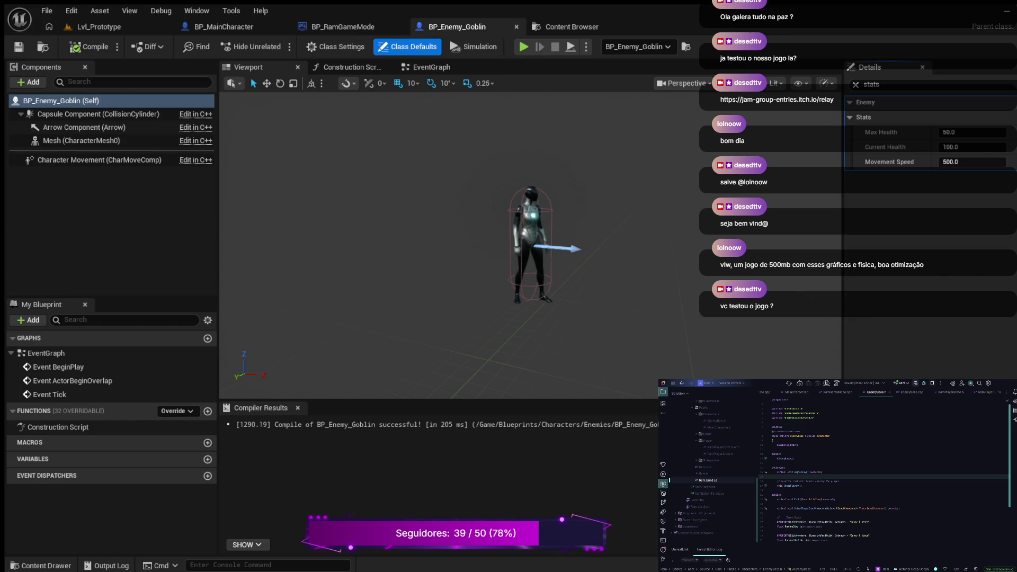
pyautogui.scroll(-3, 885, 471)
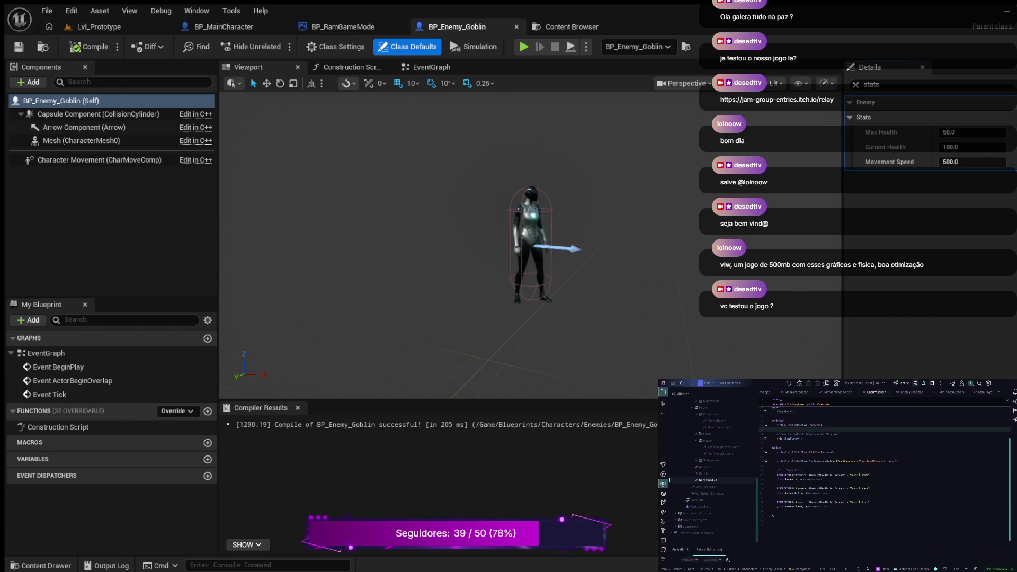
pyautogui.click(808, 477)
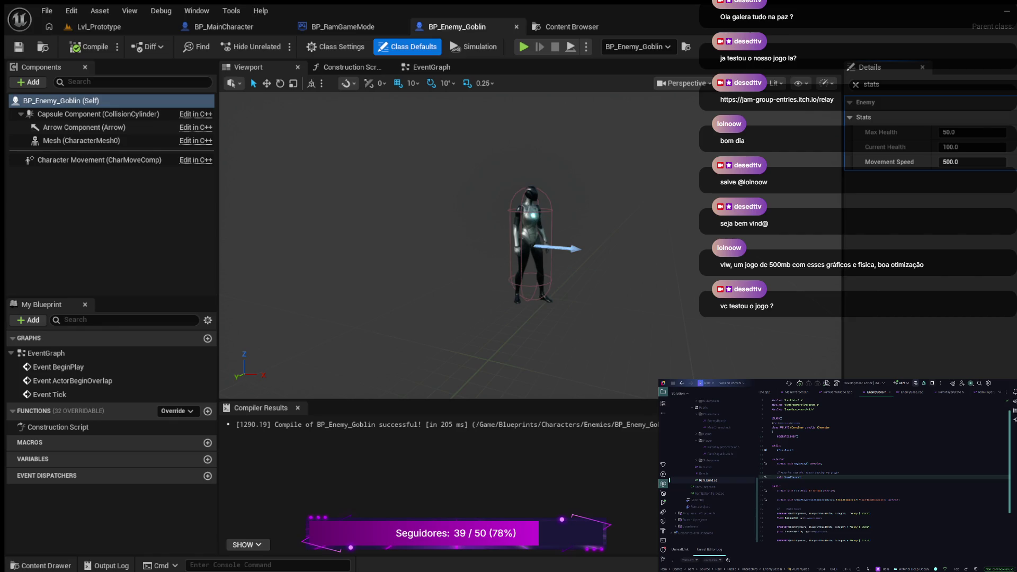
pyautogui.press('Return')
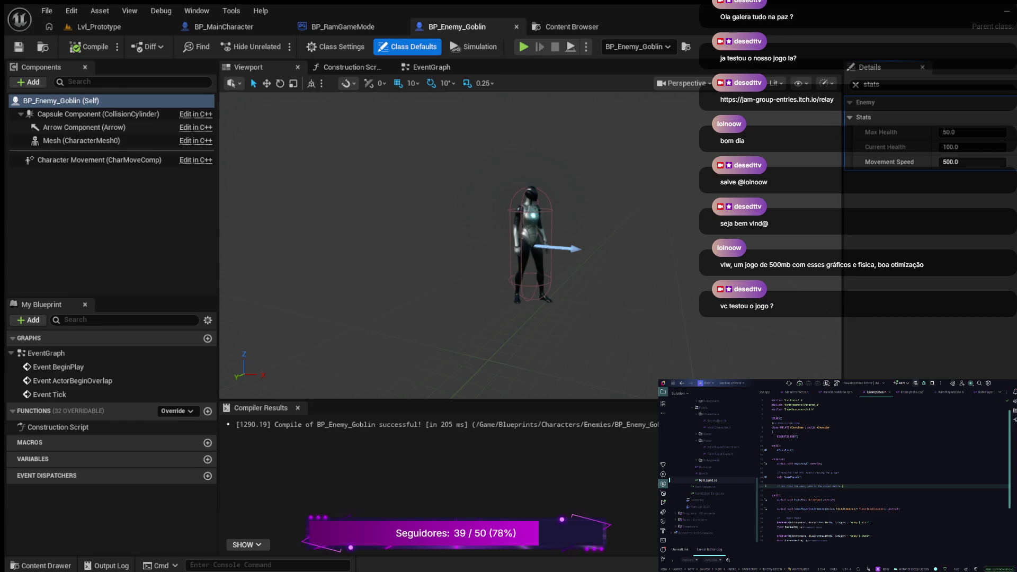
pyautogui.press('Return')
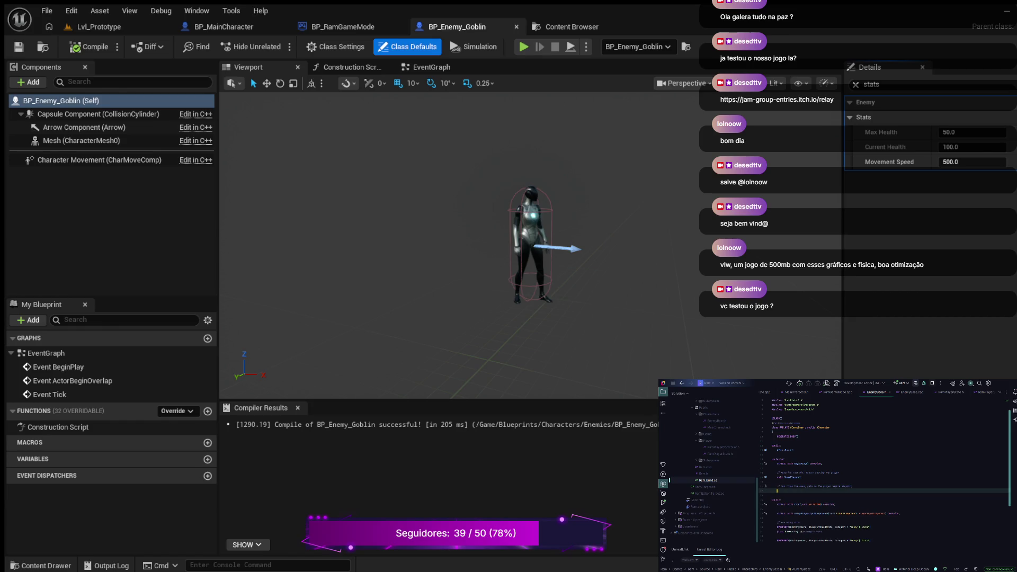
pyautogui.write('UFUNCTION()')
pyautogui.write('adWrit')
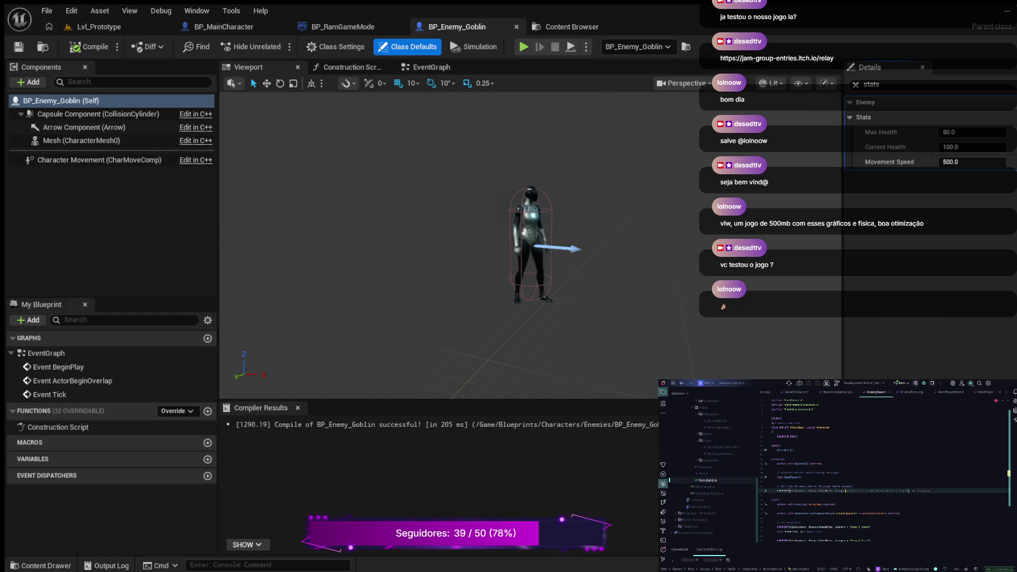
pyautogui.click(849, 490)
pyautogui.write('"')
pyautogui.press('Return')
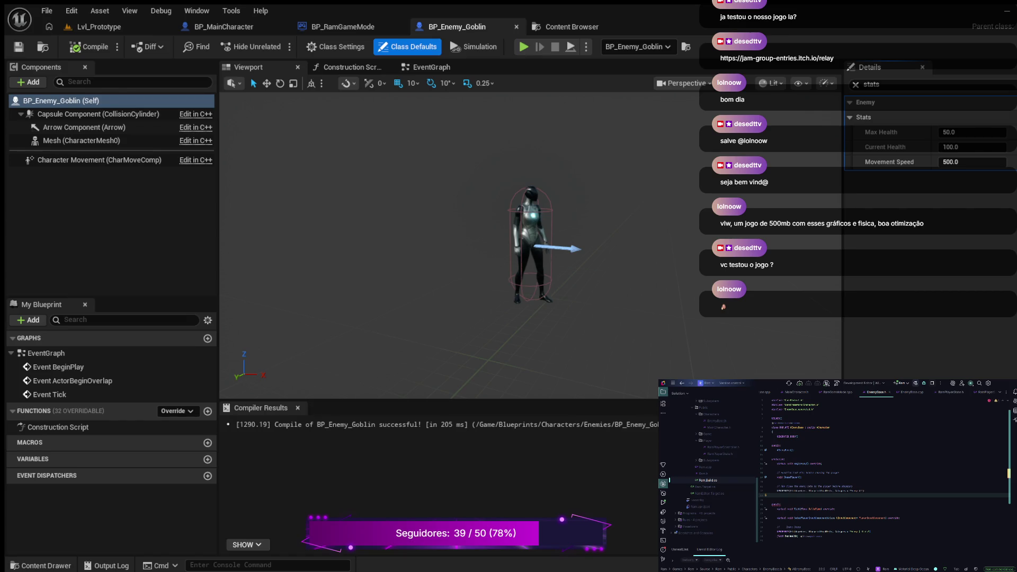
pyautogui.write('float CurrentHealth;')
pyautogui.hotkey('ctrl', 'BackSpace')
pyautogui.write('AttackDamage')
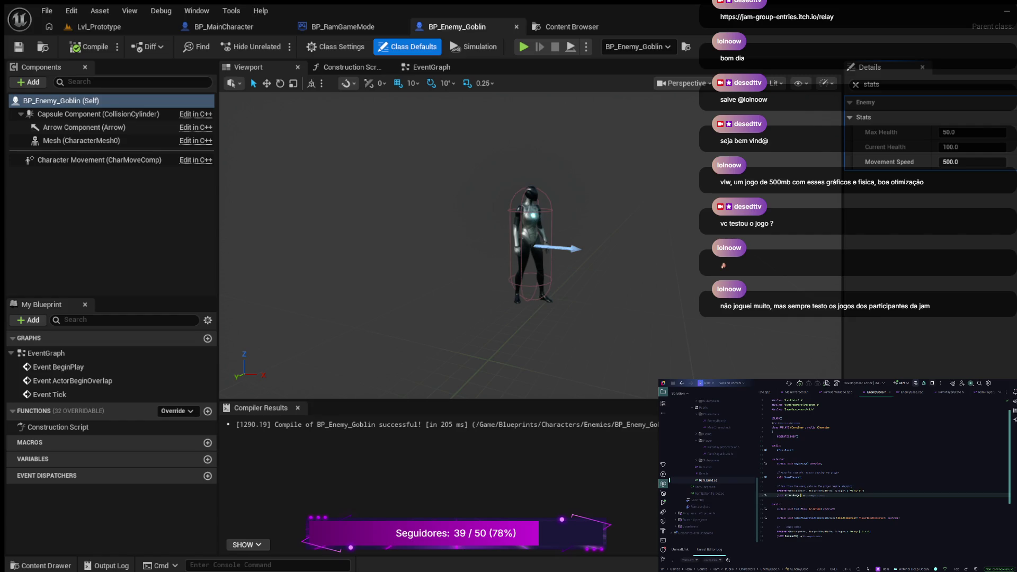
pyautogui.scroll(-1, 885, 468)
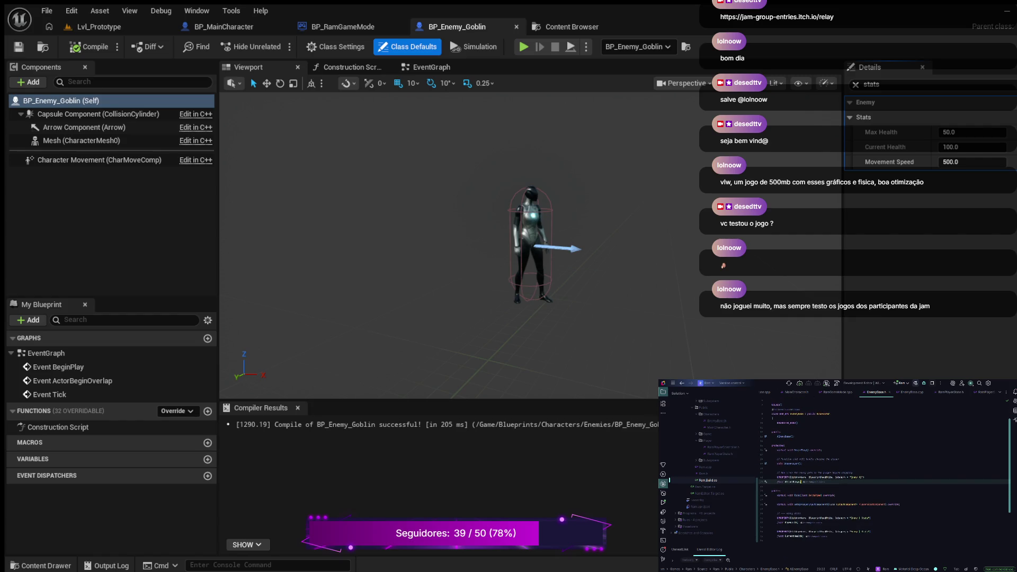
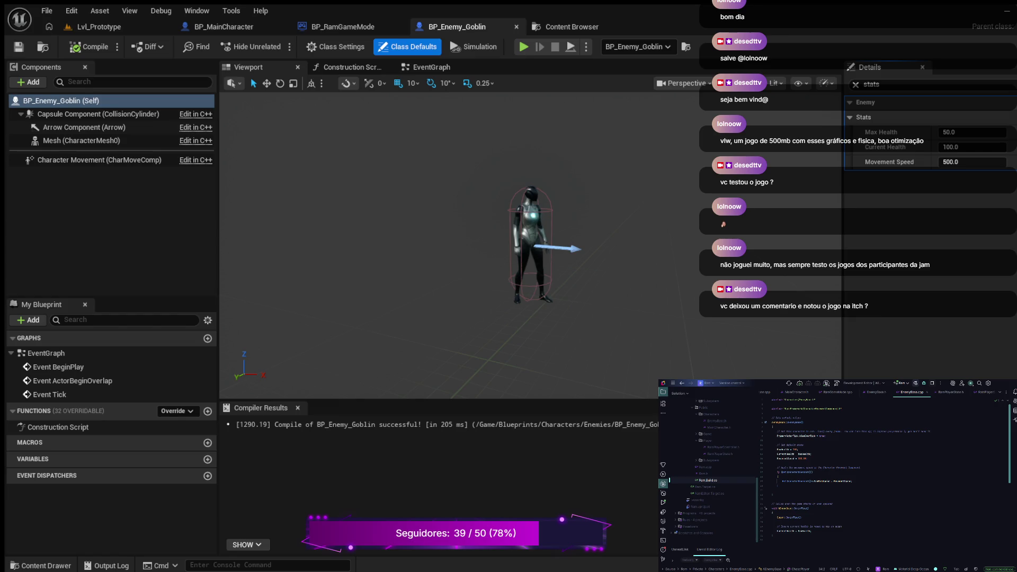
# Step: Add a third #include for the EnemyBase header, accepting its full autocompleted include path
pyautogui.click(843, 409)
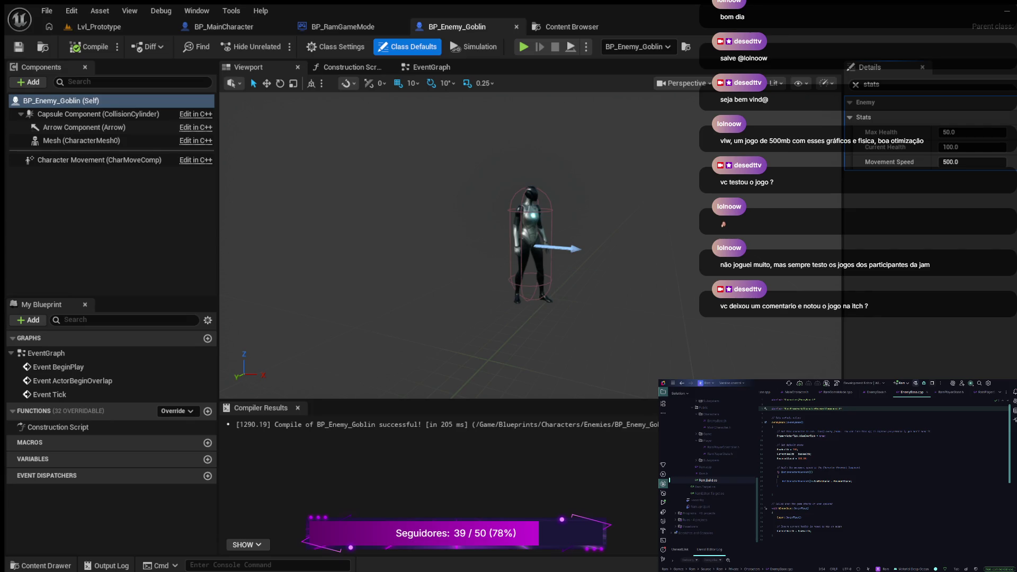
pyautogui.press('Return')
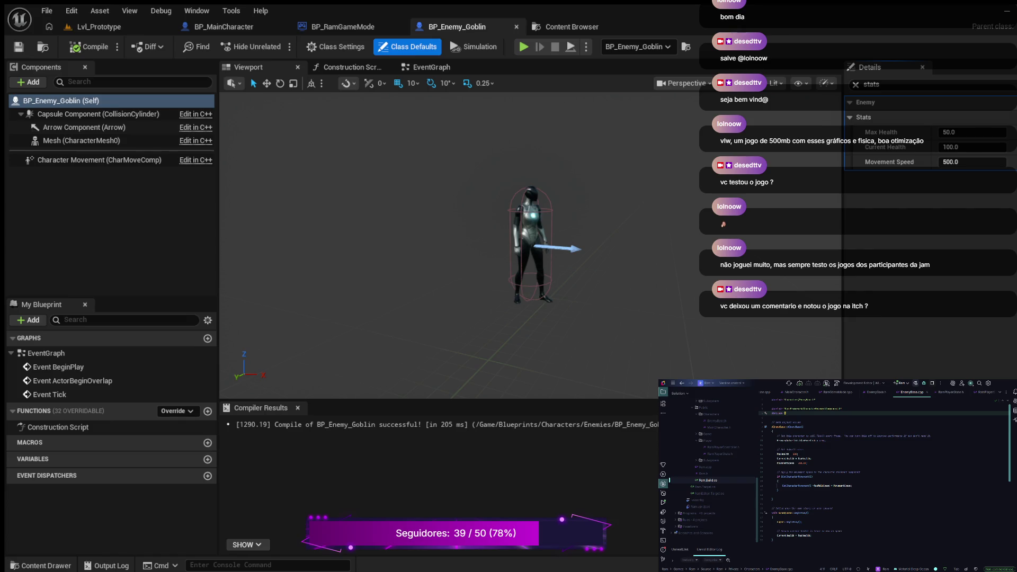
pyautogui.write('emyBase')
pyautogui.press('Return')
pyautogui.press('Return')
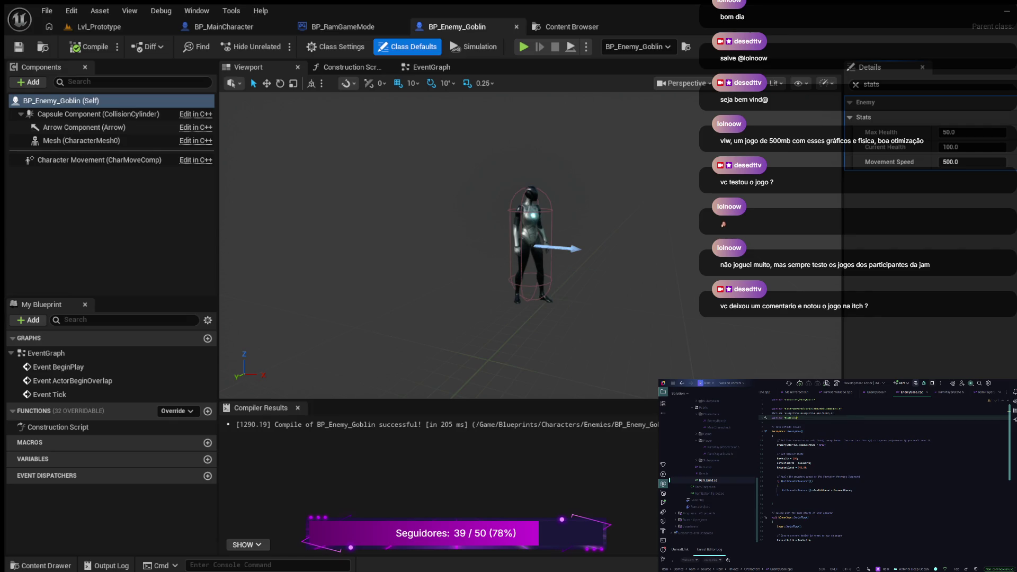
pyautogui.press('Return')
# Step: Start an AttackRange assignment on a new line directly under MovementSpeed
pyautogui.click(807, 468)
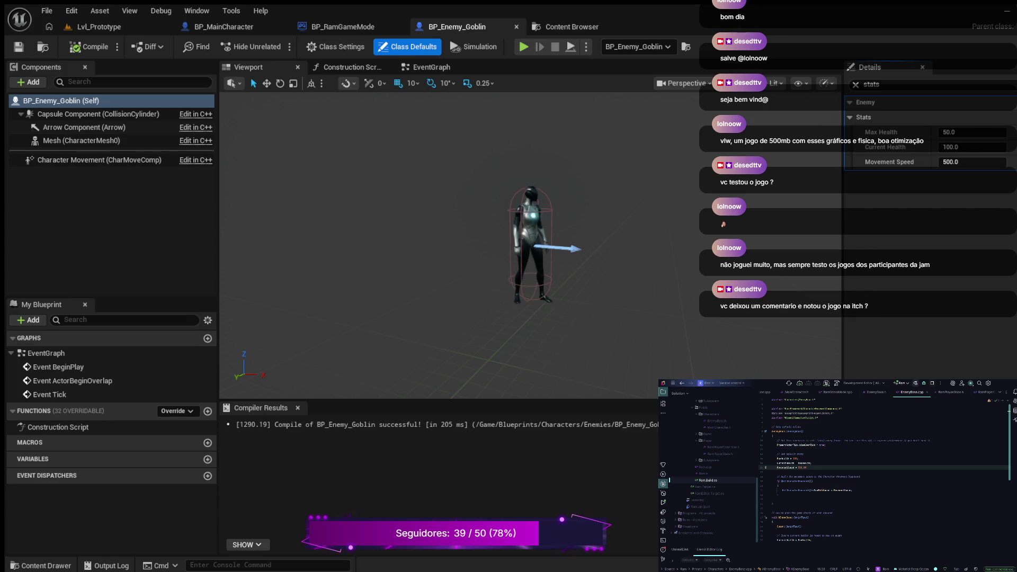
pyautogui.press('Return')
pyautogui.press('Return')
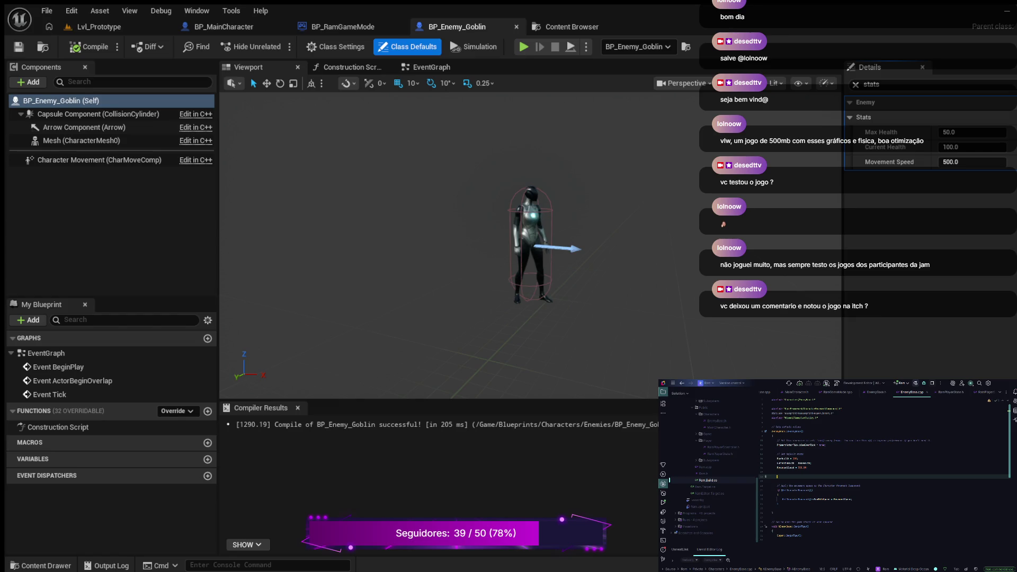
pyautogui.write('ttackRange')
# Step: In ChasePlayer, assign UGameplayStatics::GetPlayerPawn(this, 0) to an AActor* PlayerPawn variable
pyautogui.scroll(-5, 885, 471)
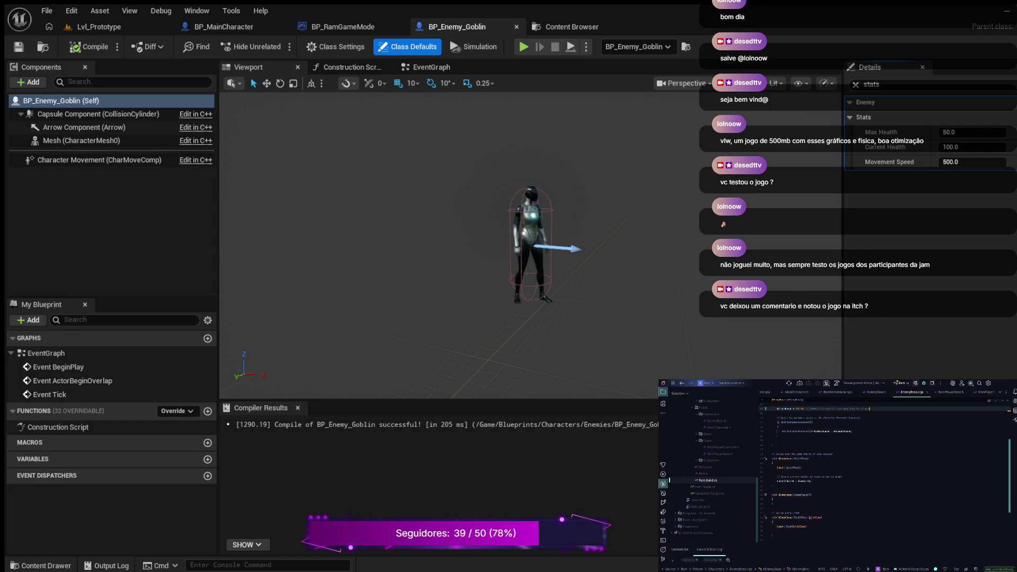
pyautogui.click(773, 499)
pyautogui.press('Return')
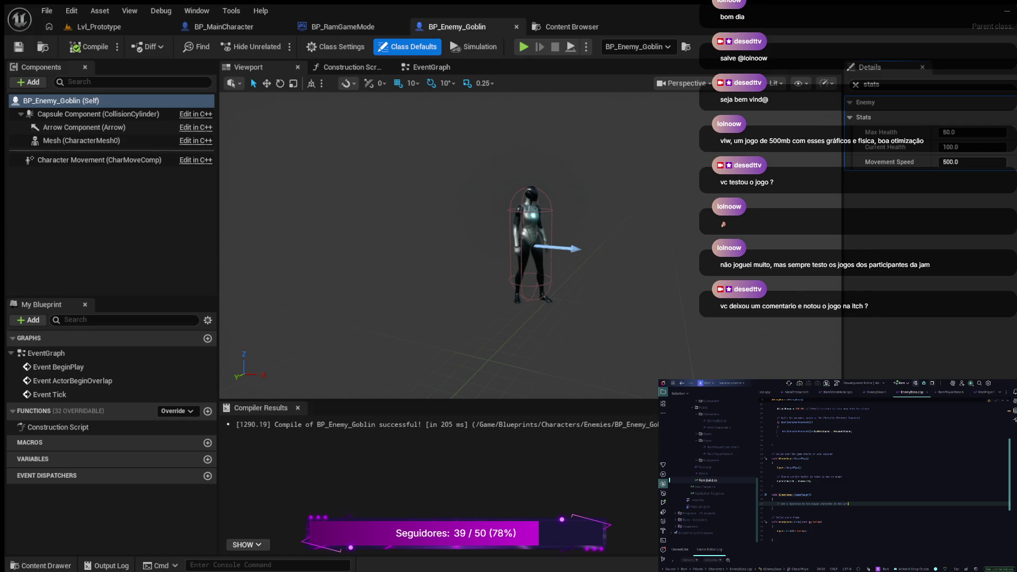
pyautogui.press('Return')
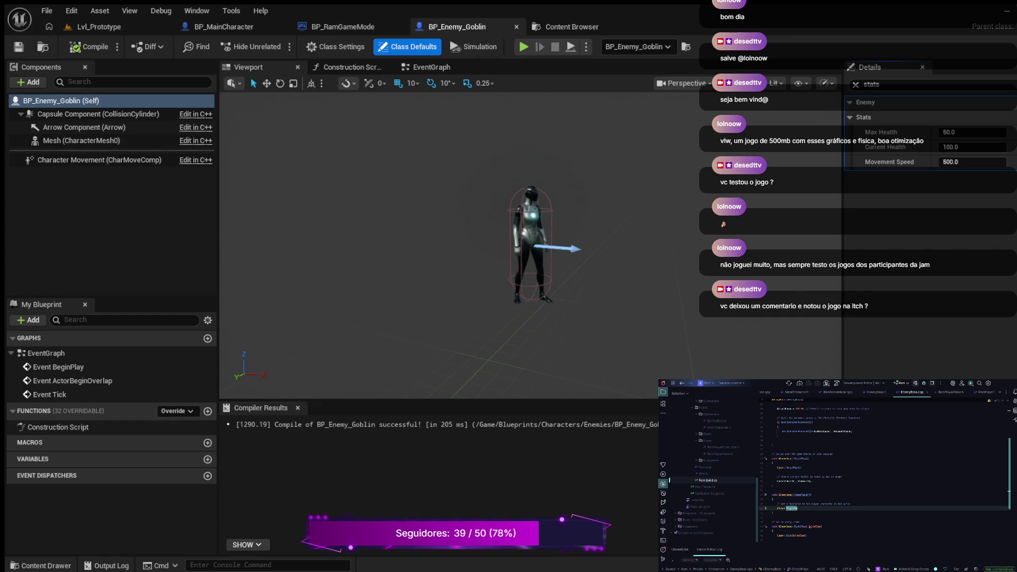
pyautogui.write('=')
pyautogui.press('Return')
pyautogui.write('GetPlayerPawn(this, 0)')
pyautogui.write(', 0)')
pyautogui.click(779, 508)
# Step: Wrap the PlayerPawn line in an if condition and open a braced block below it
pyautogui.write('if (')
pyautogui.click(883, 508)
pyautogui.press('Return')
pyautogui.write('{')
pyautogui.press('Return')
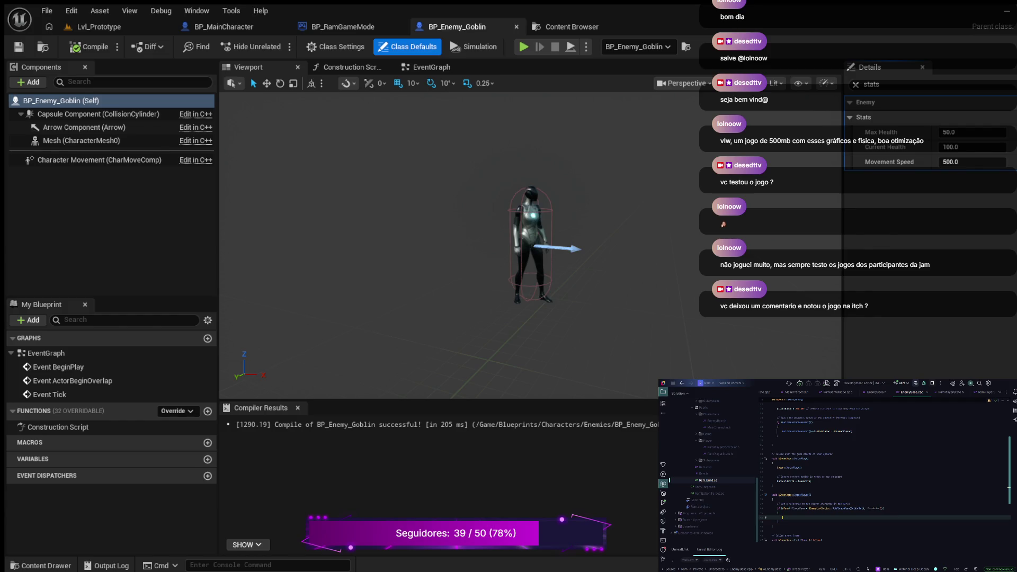
# Step: Begin a Cast snippet inside the new if block
pyautogui.write('i')
pyautogui.press('Tab')
pyautogui.press('Escape')
pyautogui.write('Pawn')
pyautogui.write('ler)')
pyautogui.write('->Ca')
pyautogui.write('<AC')
# Step: Complete the cast as Cast<AAIController>(GetController())
pyautogui.press('Tab')
pyautogui.write('(')
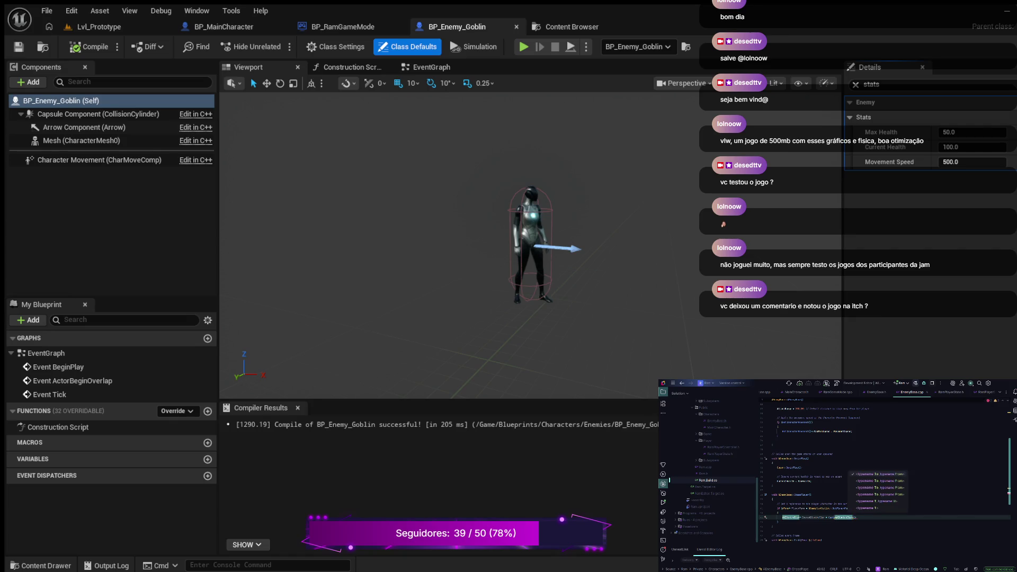
pyautogui.write('G')
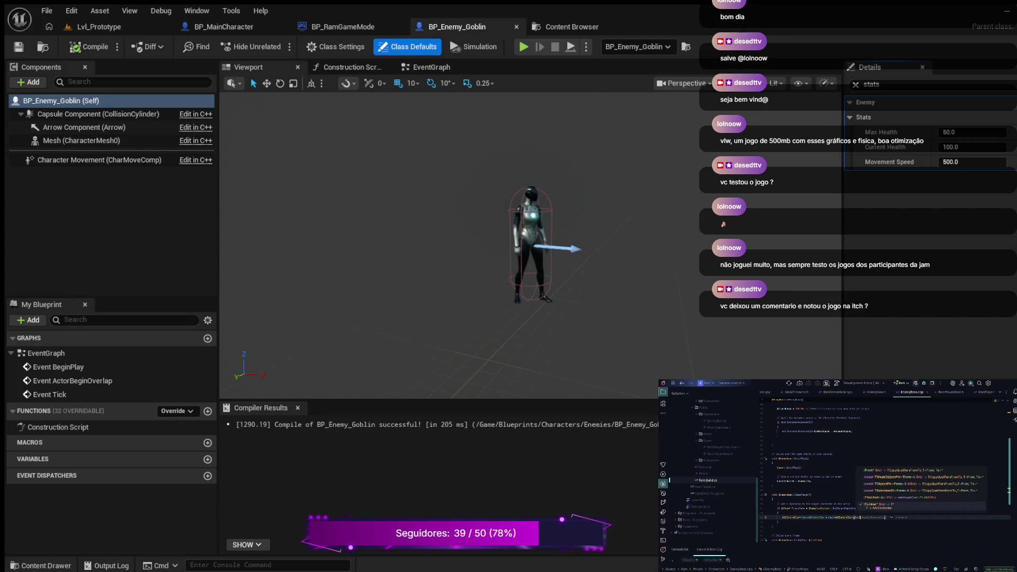
pyautogui.press('Tab')
pyautogui.press('End')
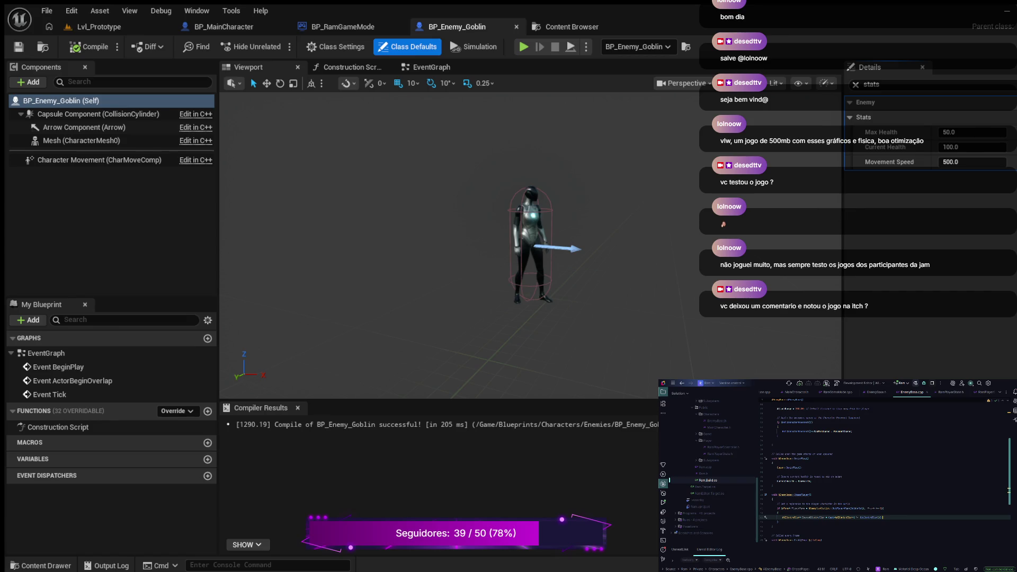
# Step: Wrap the EnemyAIController cast in an if and add an empty braced block beneath it
pyautogui.write('if (')
pyautogui.write(')')
pyautogui.press('Return')
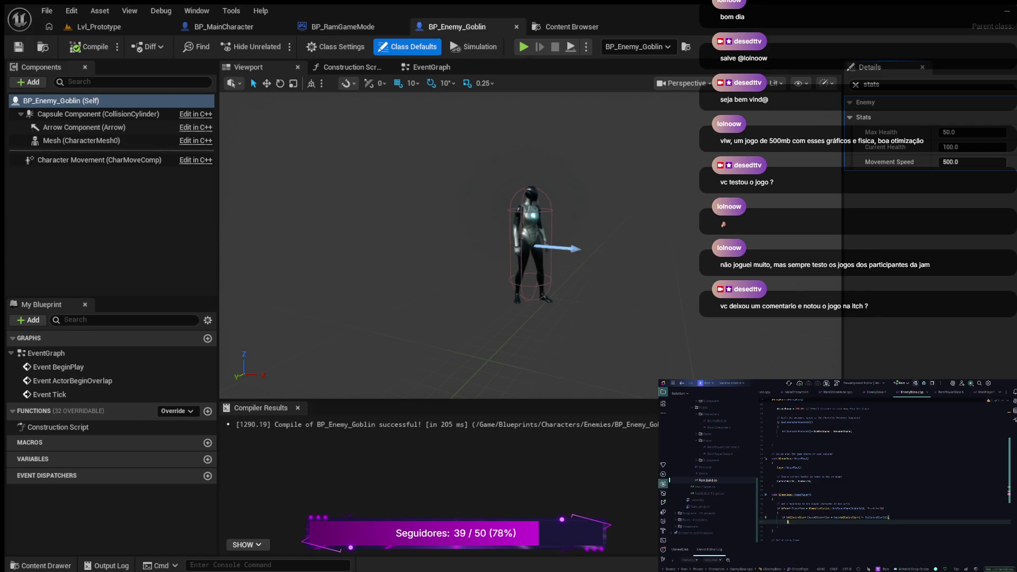
pyautogui.press('BackSpace')
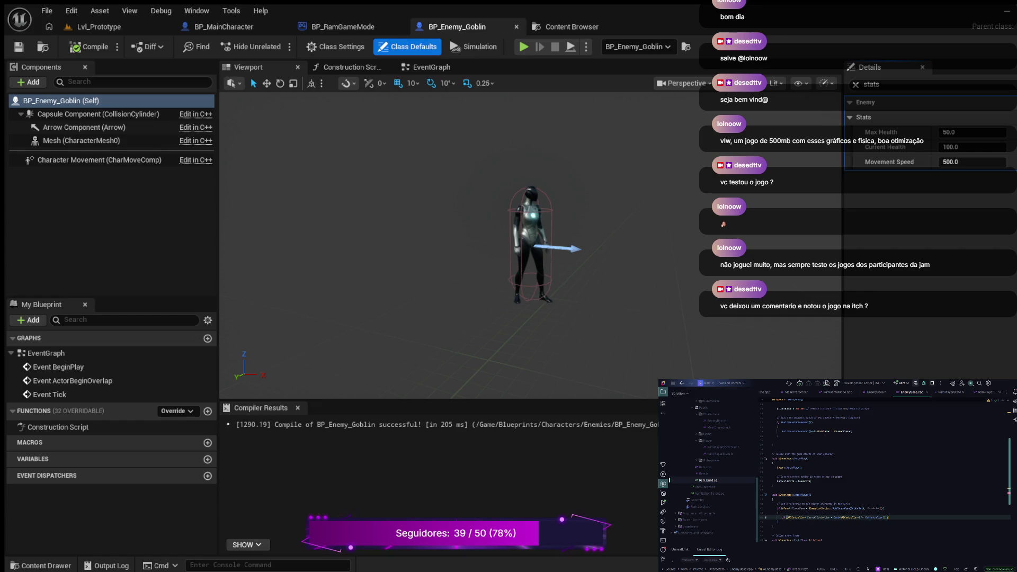
pyautogui.press('Return')
pyautogui.write('{')
pyautogui.press('Return')
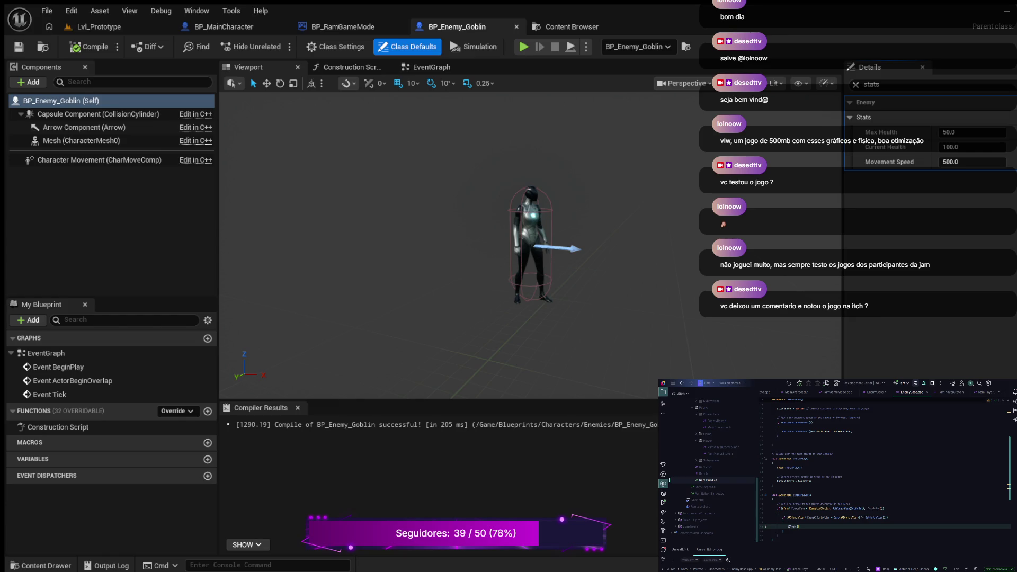
pyautogui.hotkey('ctrl', 'shift', 'Left')
pyautogui.write('->MoveTo')
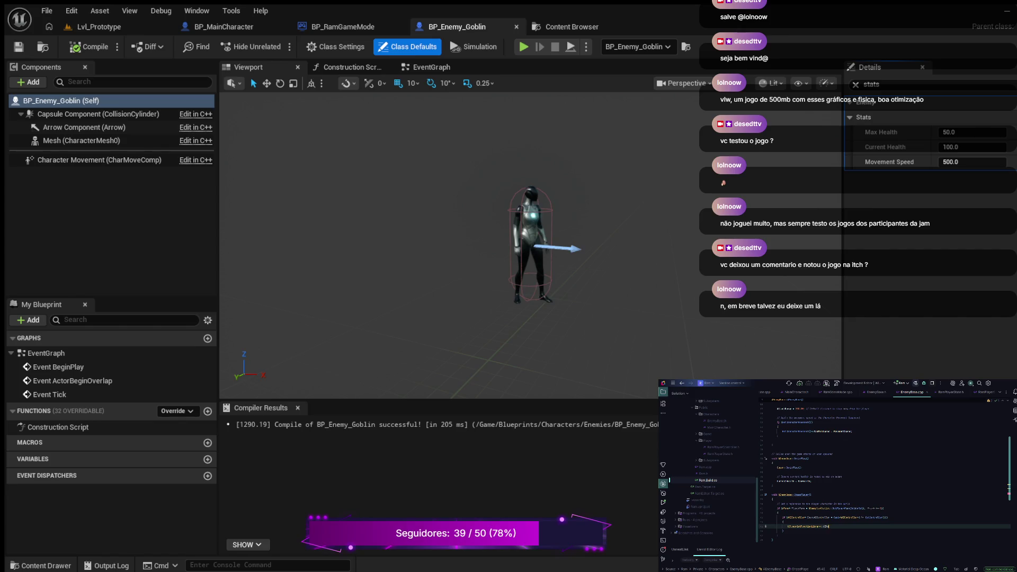
pyautogui.press('BackSpace')
pyautogui.press('BackSpace')
pyautogui.press('BackSpace')
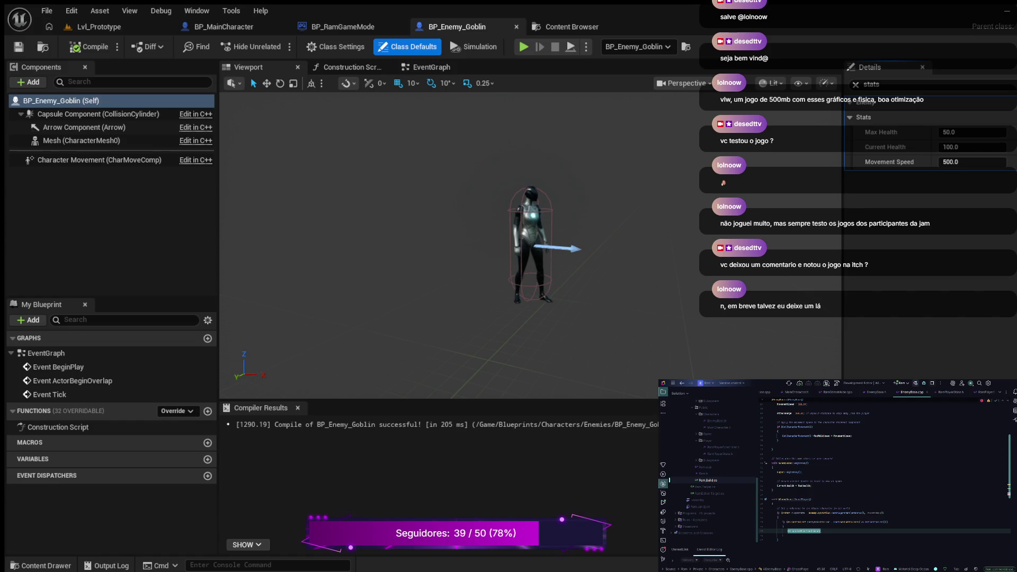
pyautogui.scroll(5, 890, 471)
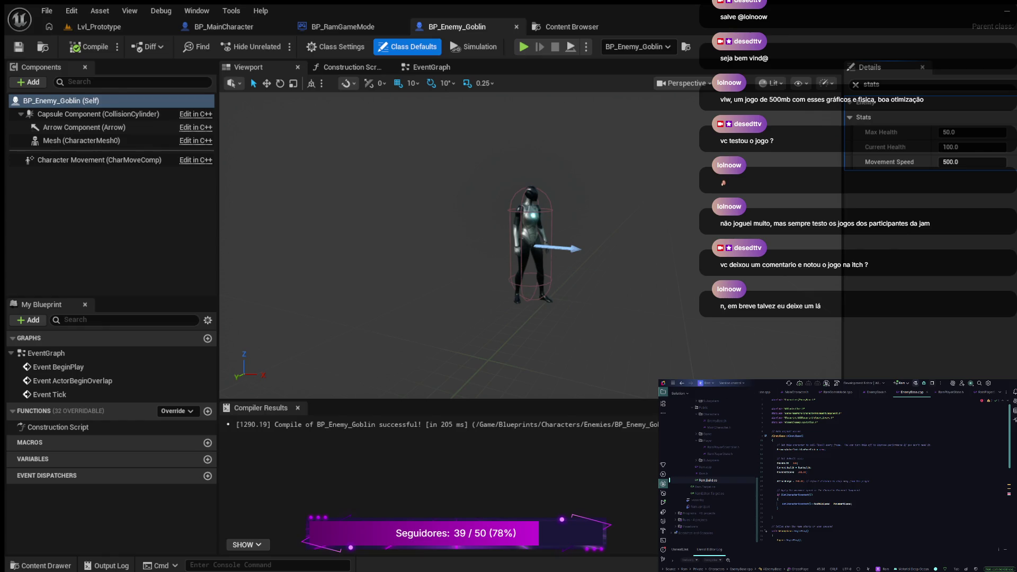
pyautogui.scroll(-3, 890, 466)
pyautogui.scroll(-3, 890, 466)
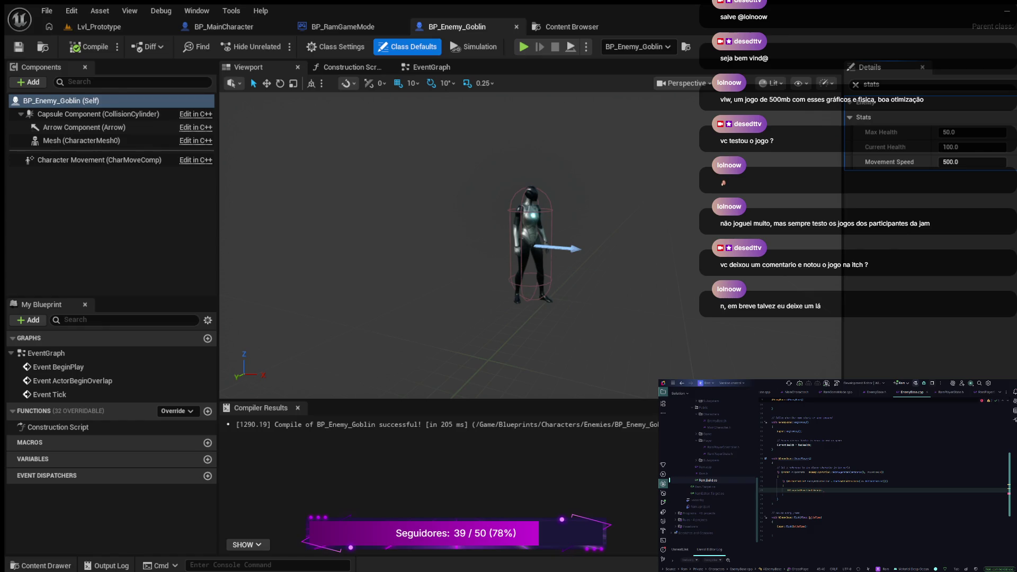
# Step: Replace the old expression on line 45 with the identifier from line 43
pyautogui.click(773, 504)
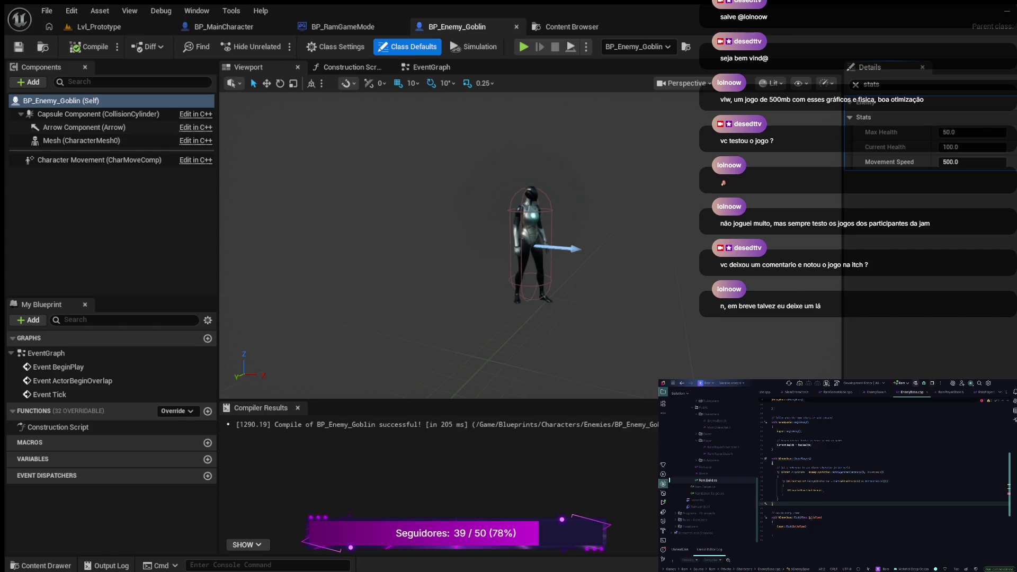
pyautogui.click(848, 481)
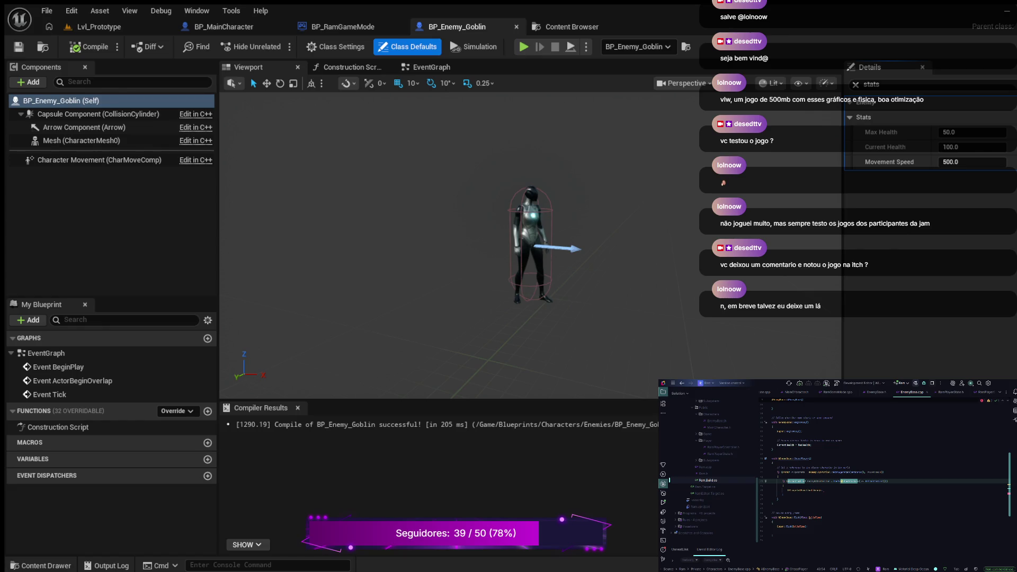
pyautogui.click(874, 481)
pyautogui.moveTo(823, 490); pyautogui.dragTo(788, 490)
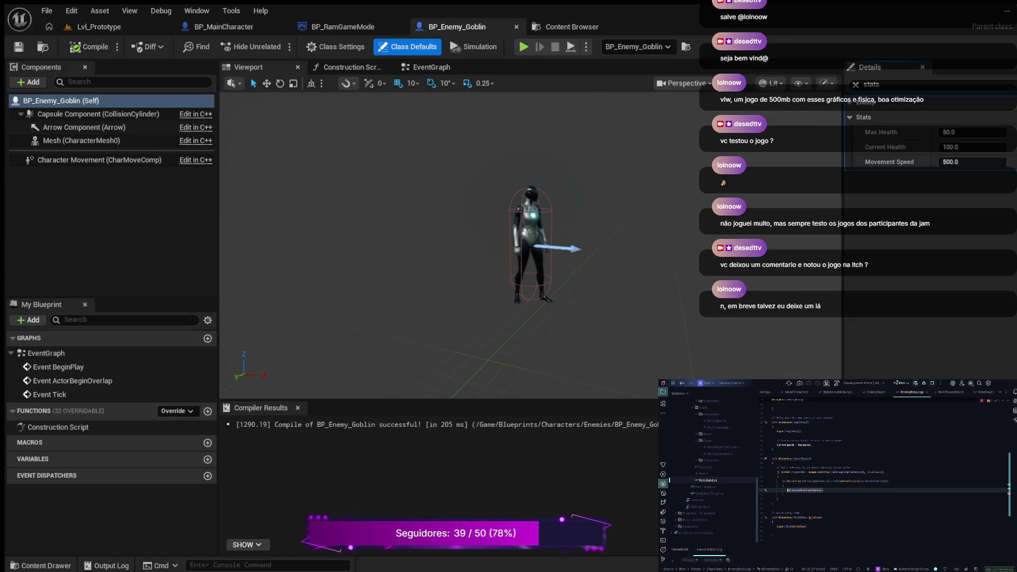
pyautogui.press('BackSpace')
pyautogui.hotkey('ctrl', 'v')
pyautogui.write(';')
# Step: Pass PlayerPawn to MoveToActor with an acceptance radius of 40.0f
pyautogui.write('(Damage)')
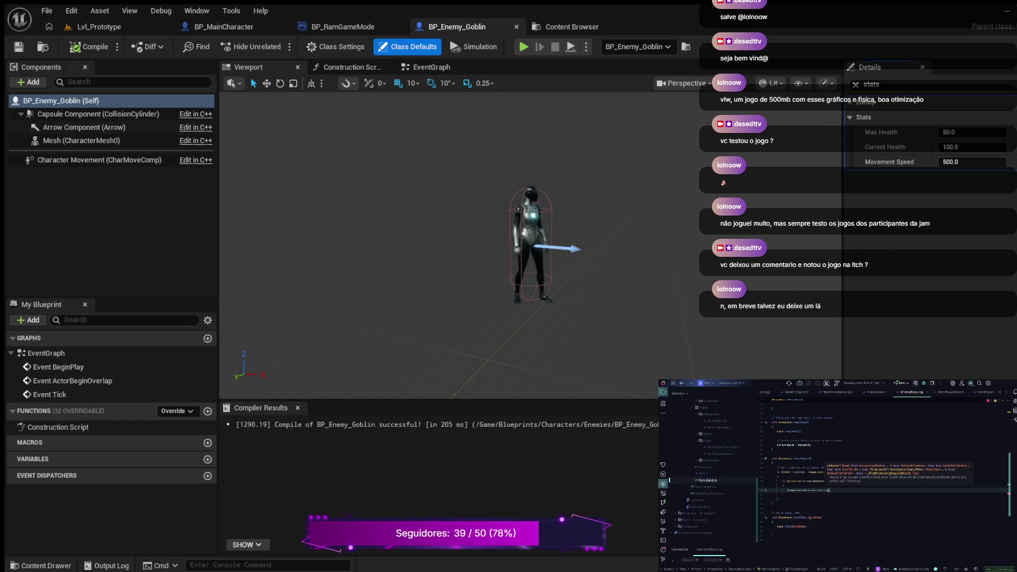
pyautogui.write('Player')
pyautogui.press('Return')
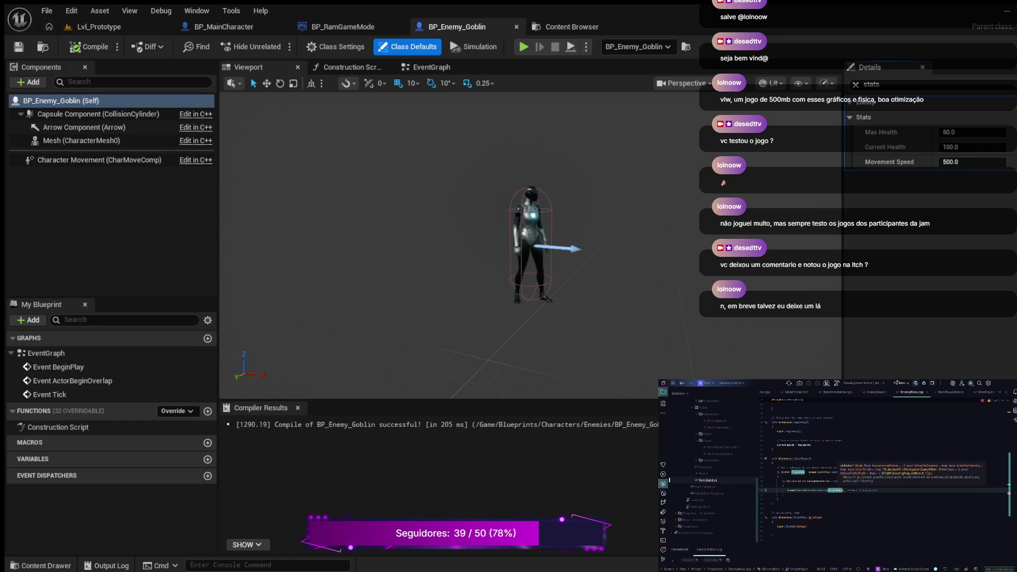
pyautogui.write(', 4')
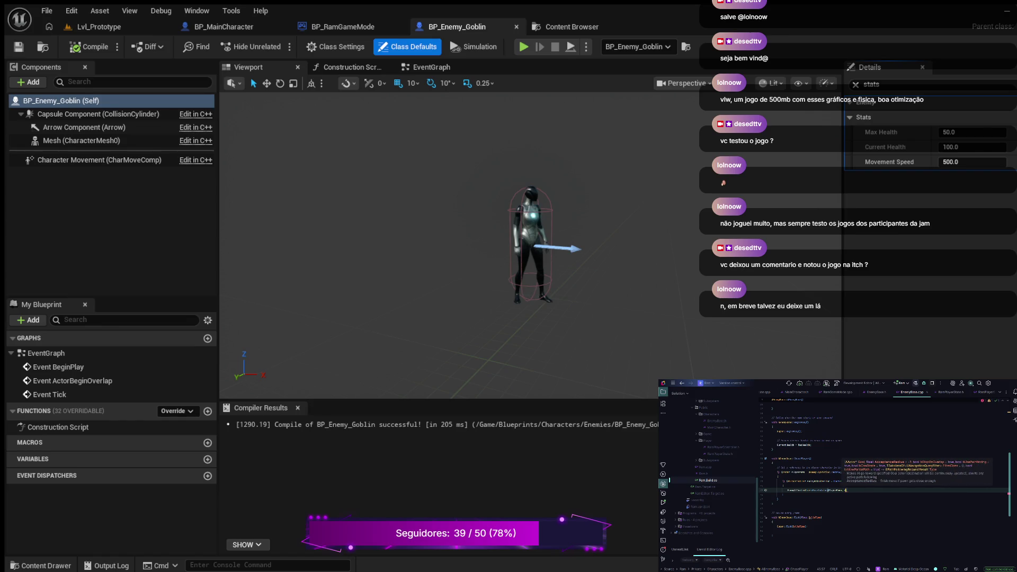
pyautogui.write('0.0f')
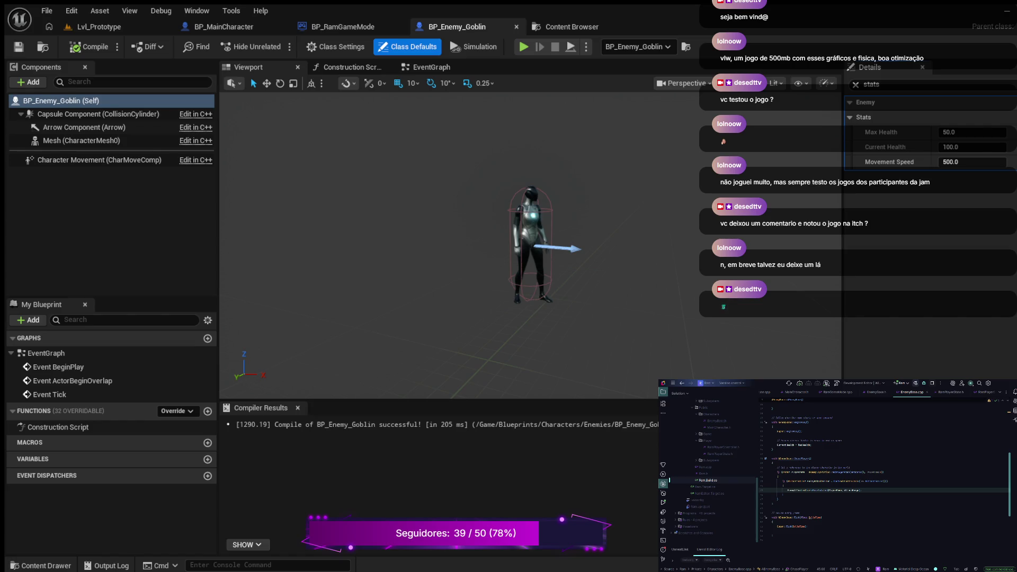
# Step: Switch from the goblin Blueprint to the Lvl_Prototype level tab
pyautogui.click(100, 27)
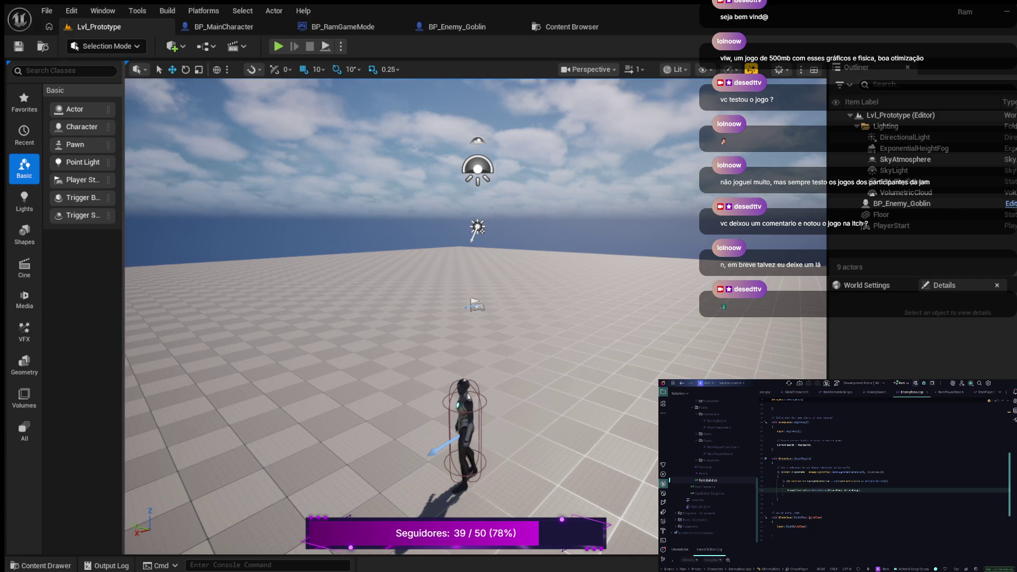
# Step: Focus the Floor and place a NavMeshBoundsVolume at its middle
pyautogui.doubleClick(881, 215)
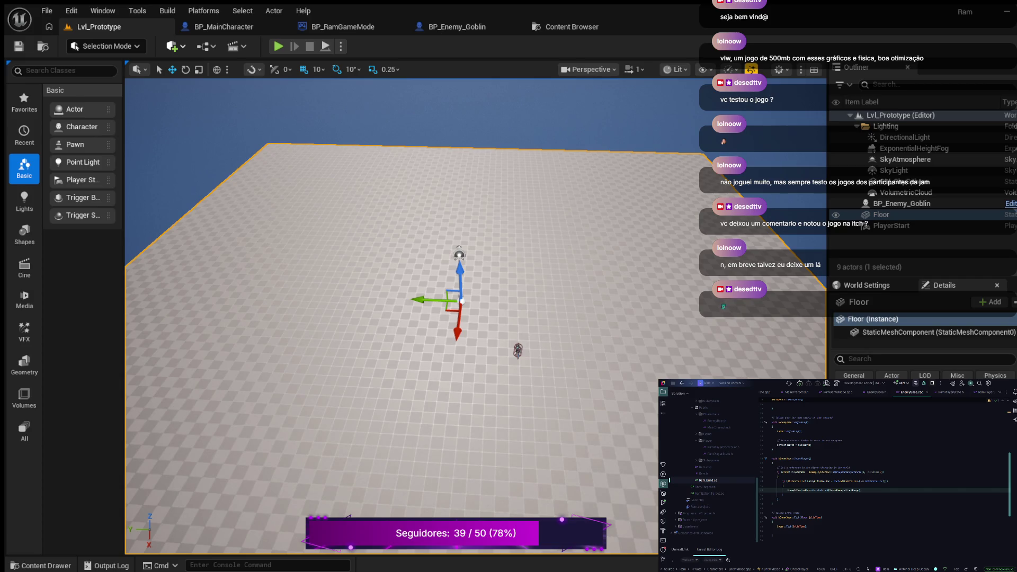
pyautogui.hotkey('ctrl', 'z')
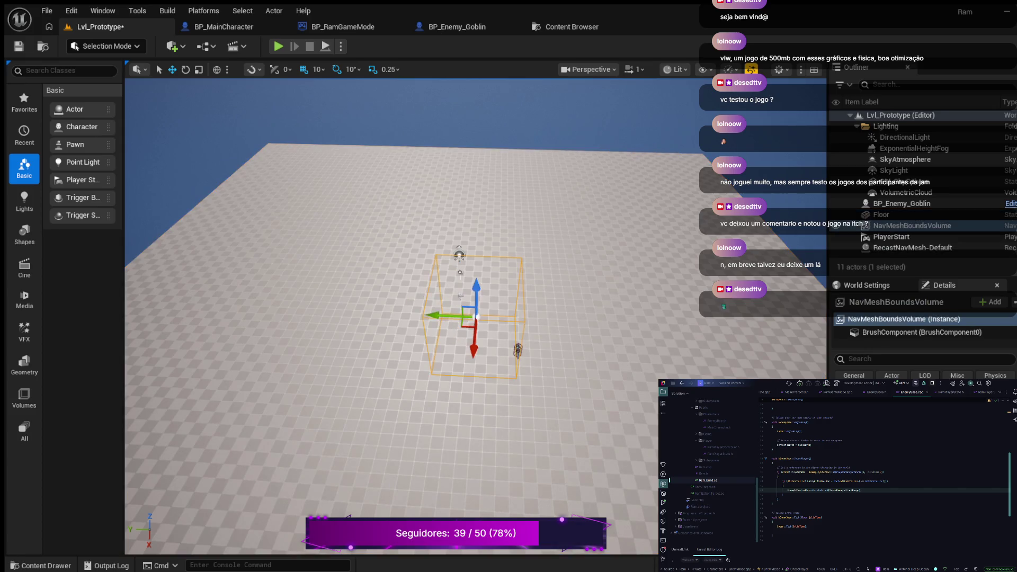
# Step: Drop the NavMeshBoundsVolume onto the floor and stretch it across most of it
pyautogui.scroll(-2, 391, 316)
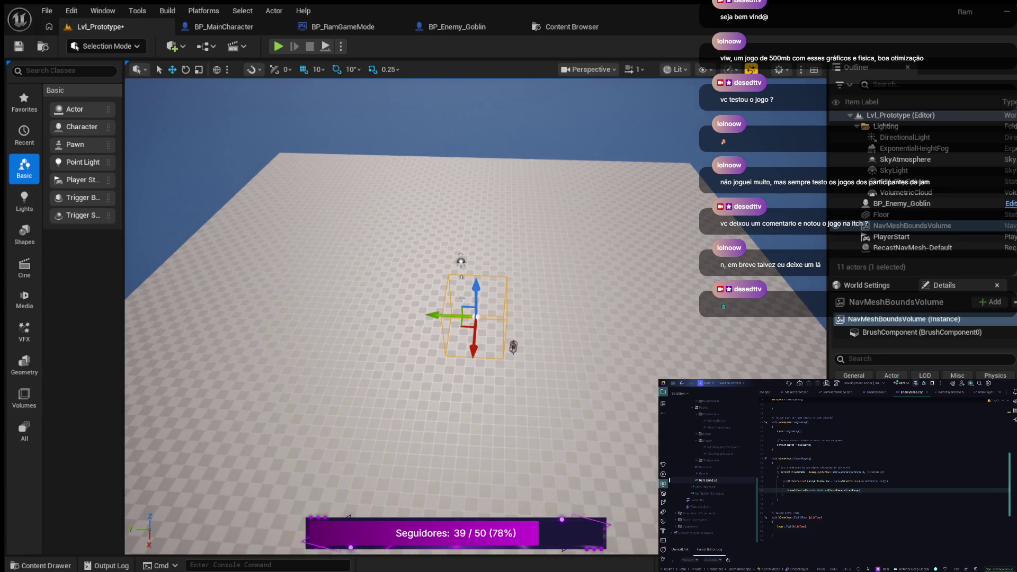
pyautogui.moveTo(391, 317)
pyautogui.mouseDown()
pyautogui.moveTo(371, 329)
pyautogui.moveTo(403, 339)
pyautogui.moveTo(387, 365)
pyautogui.moveTo(394, 361)
pyautogui.mouseUp()
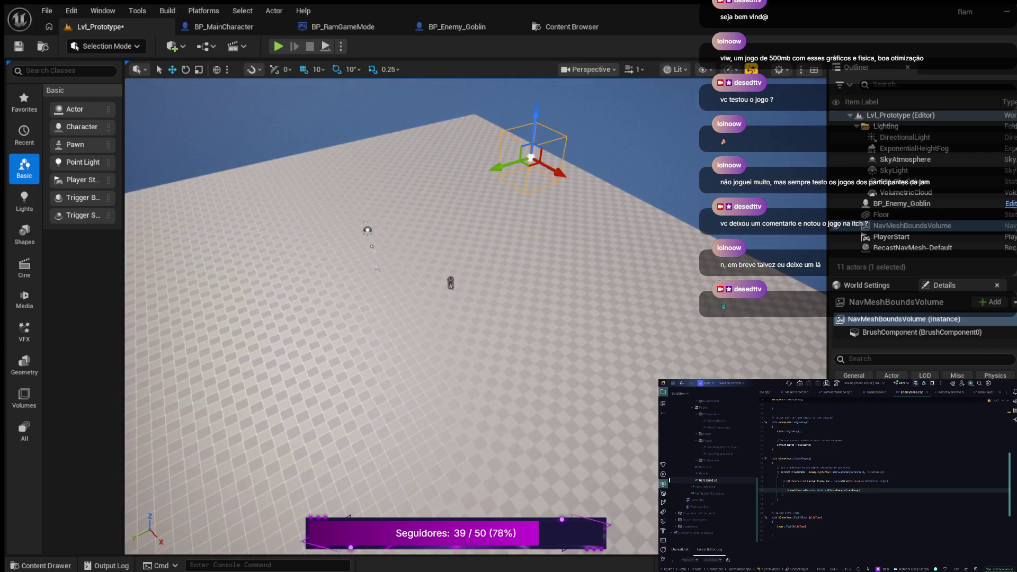
pyautogui.moveTo(828, 339); pyautogui.dragTo(668, 339)
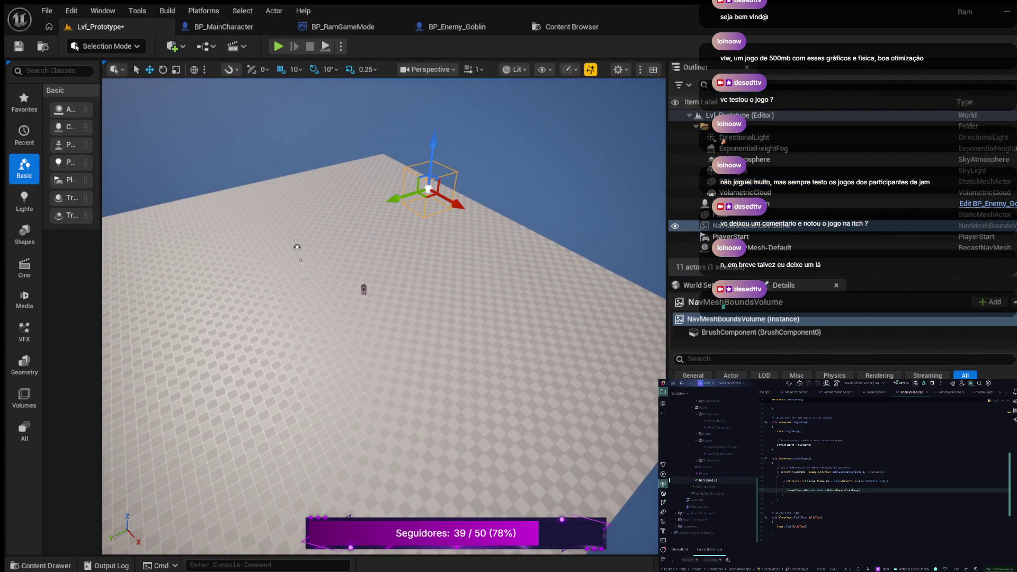
pyautogui.press('End')
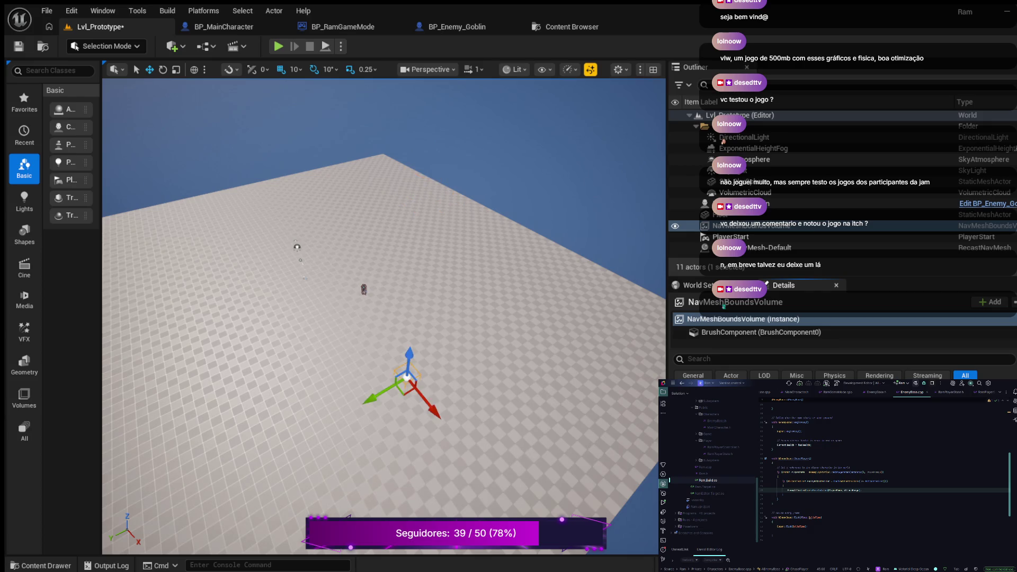
pyautogui.moveTo(412, 374)
pyautogui.mouseDown()
pyautogui.moveTo(390, 386)
pyautogui.moveTo(305, 282)
pyautogui.mouseUp()
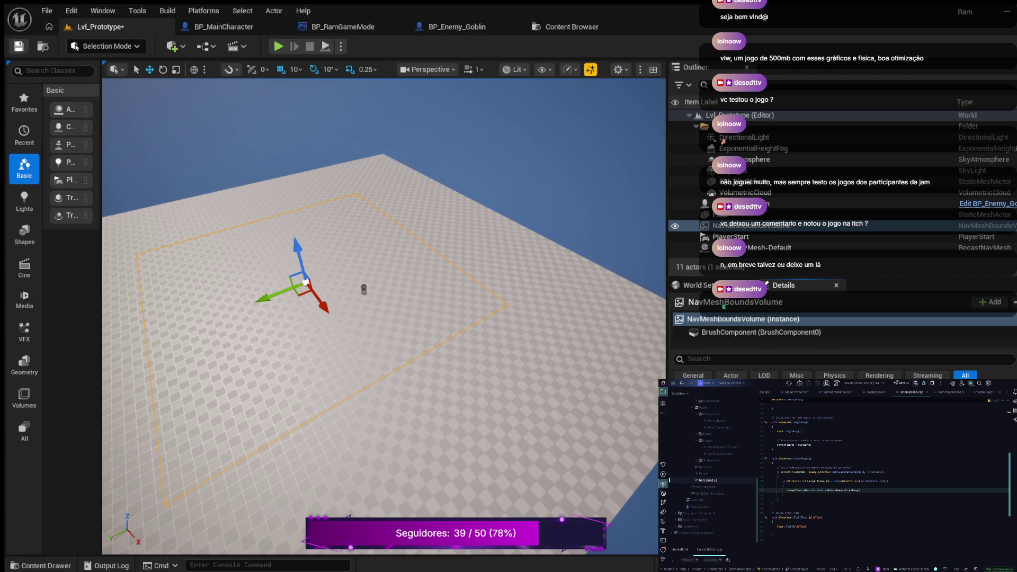
# Step: Save Lvl_Prototype and start Play In Editor, running the character forward
pyautogui.click(19, 46)
pyautogui.click(278, 46)
pyautogui.press('w')
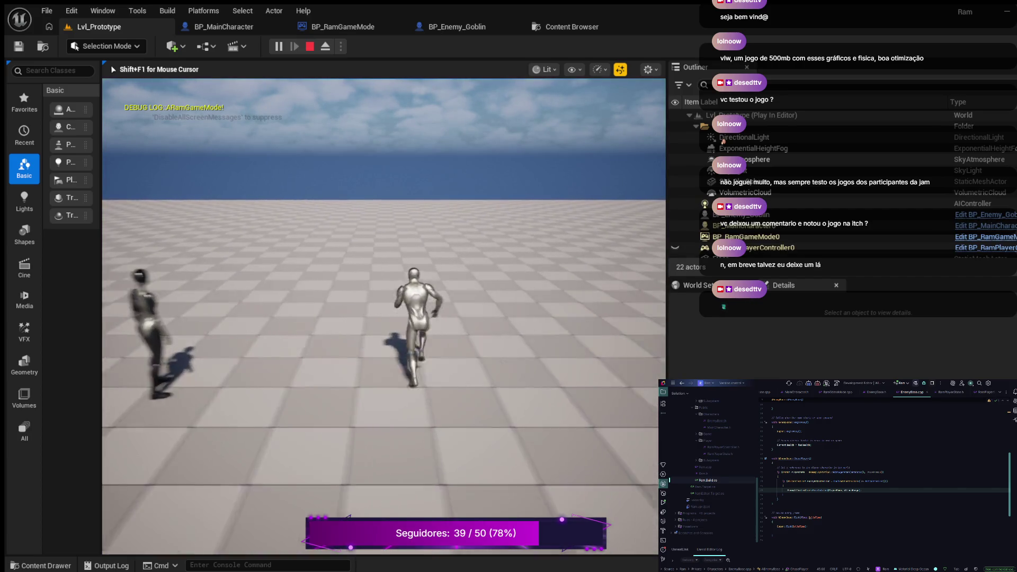
# Step: Run the character around while the goblin follows, then stop the play session
pyautogui.press('w')
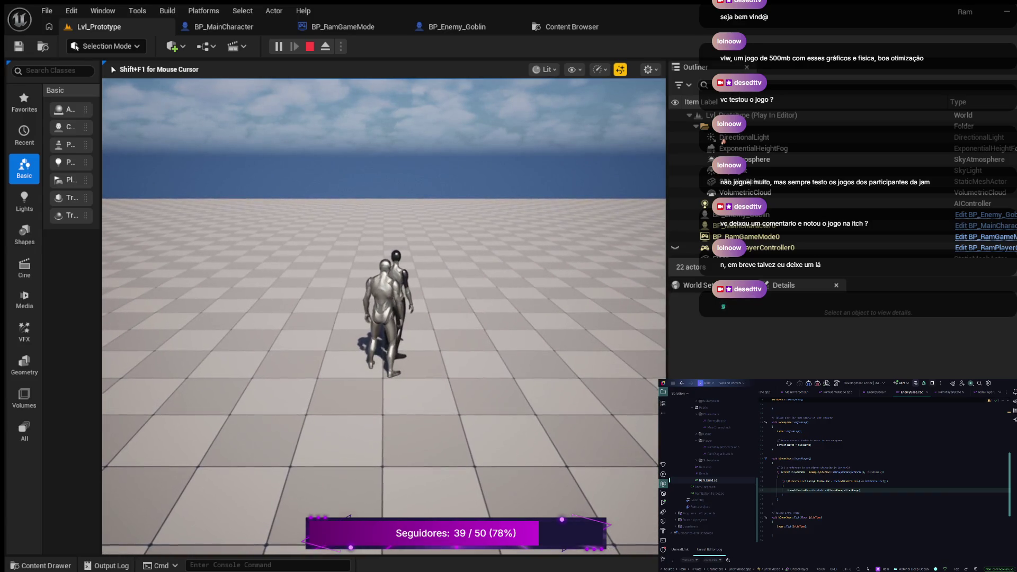
pyautogui.press('w')
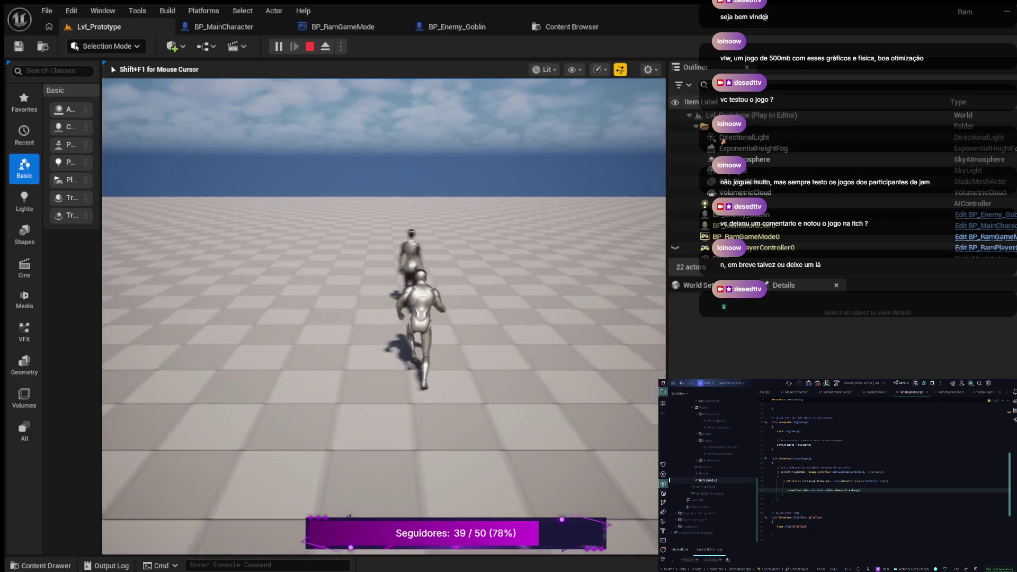
pyautogui.press('Escape')
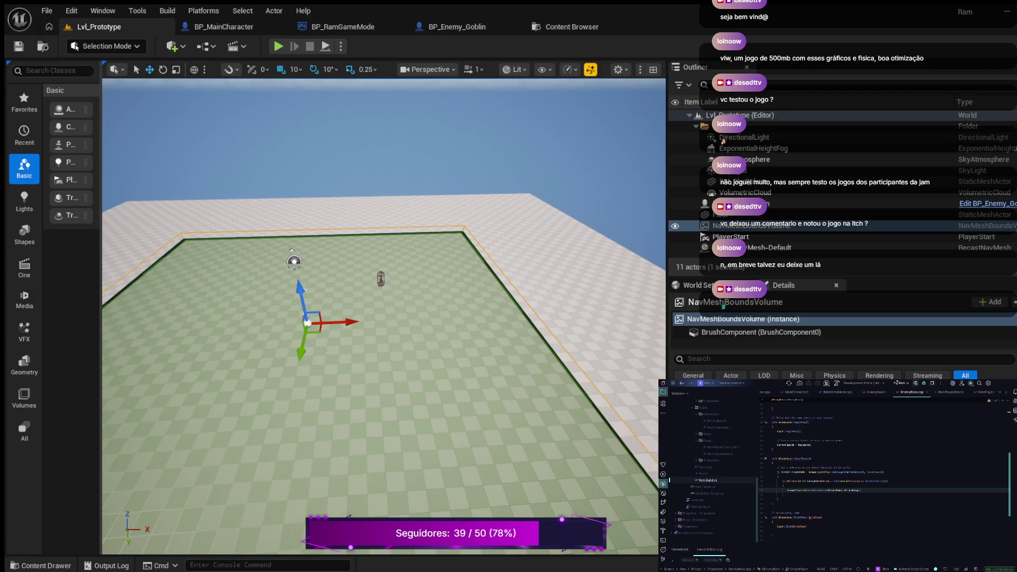
# Step: Hide the navmesh overlay, delete BP_Enemy_Goblin, and open the Content Drawer at the Enemies folder
pyautogui.click(371, 371)
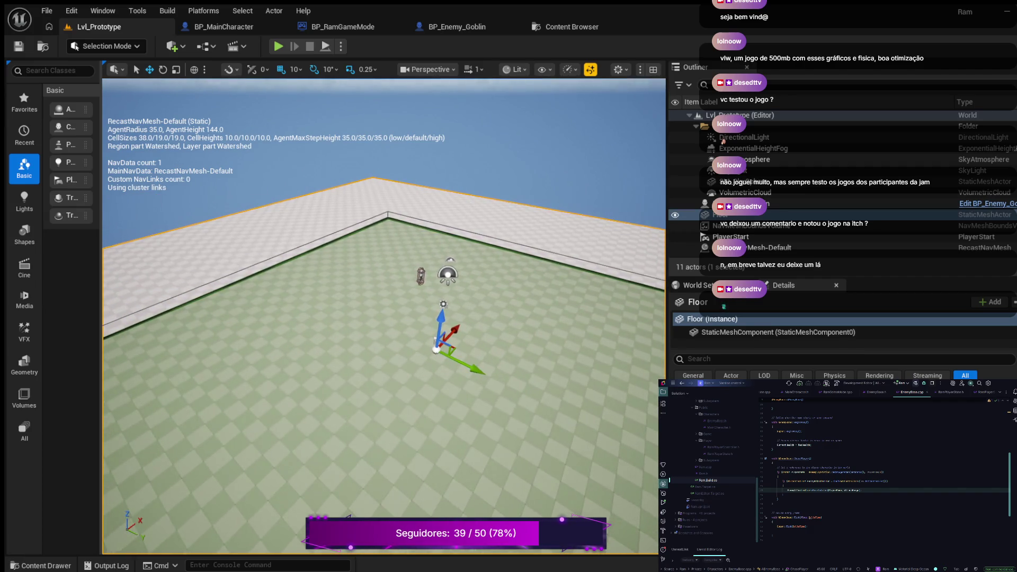
pyautogui.press('p')
pyautogui.click(420, 276)
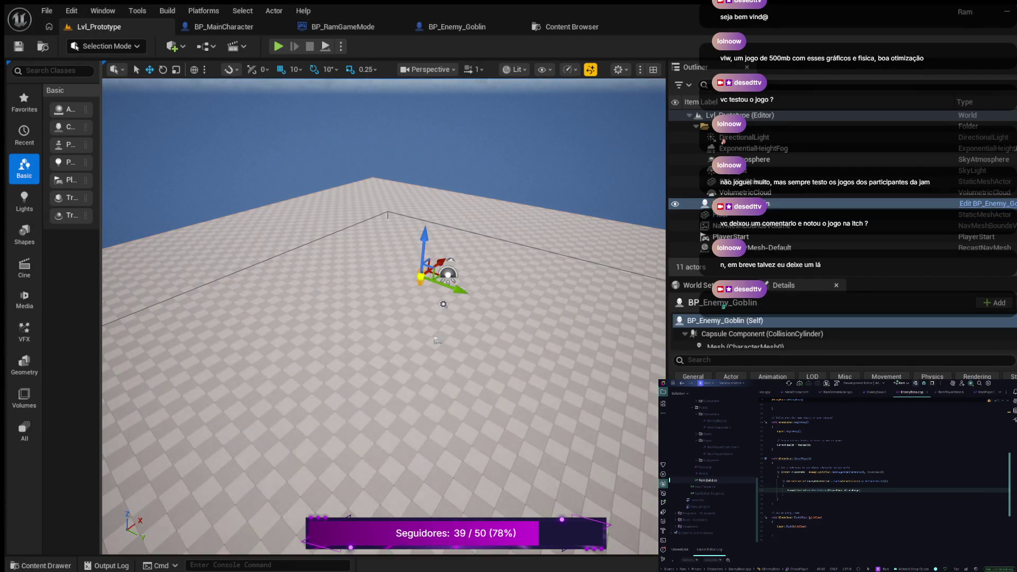
pyautogui.press('Delete')
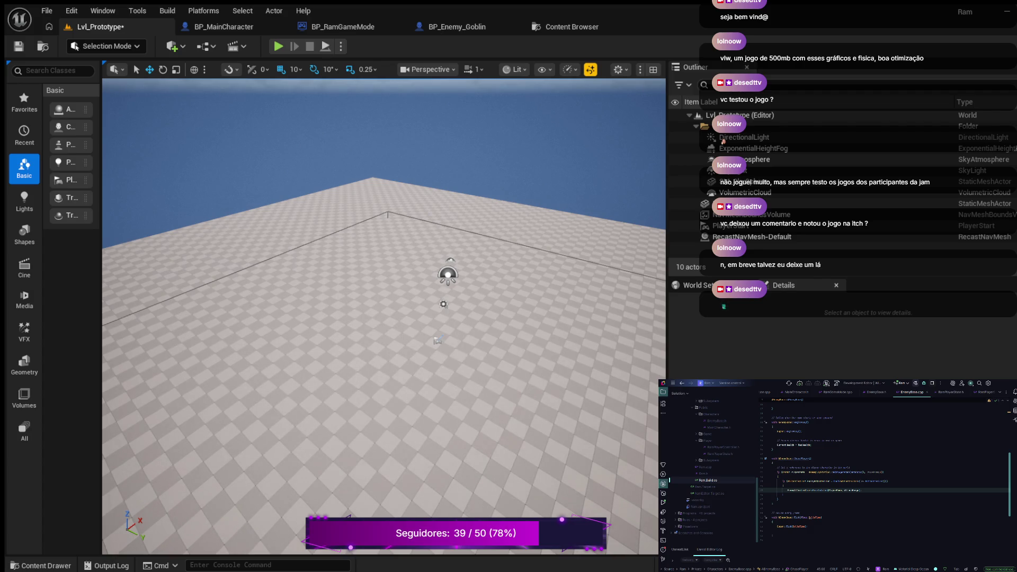
pyautogui.hotkey('ctrl', 'space')
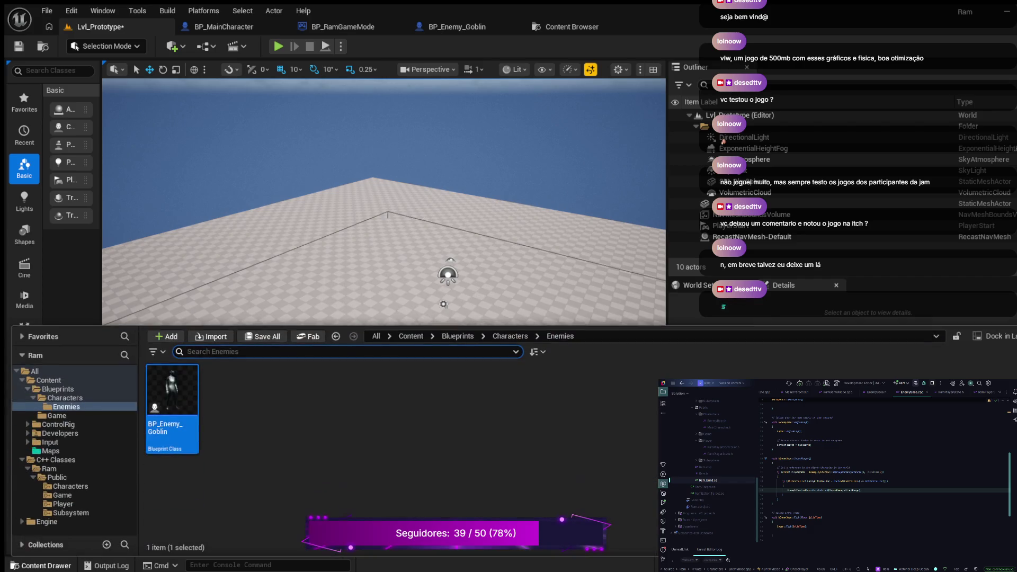
# Step: Place a new BP_Enemy_Goblin on the Lvl_Prototype floor and reframe the viewport around it
pyautogui.moveTo(172, 392)
pyautogui.mouseDown()
pyautogui.moveTo(174, 371)
pyautogui.moveTo(395, 320)
pyautogui.moveTo(429, 259)
pyautogui.moveTo(501, 257)
pyautogui.moveTo(474, 233)
pyautogui.mouseUp()
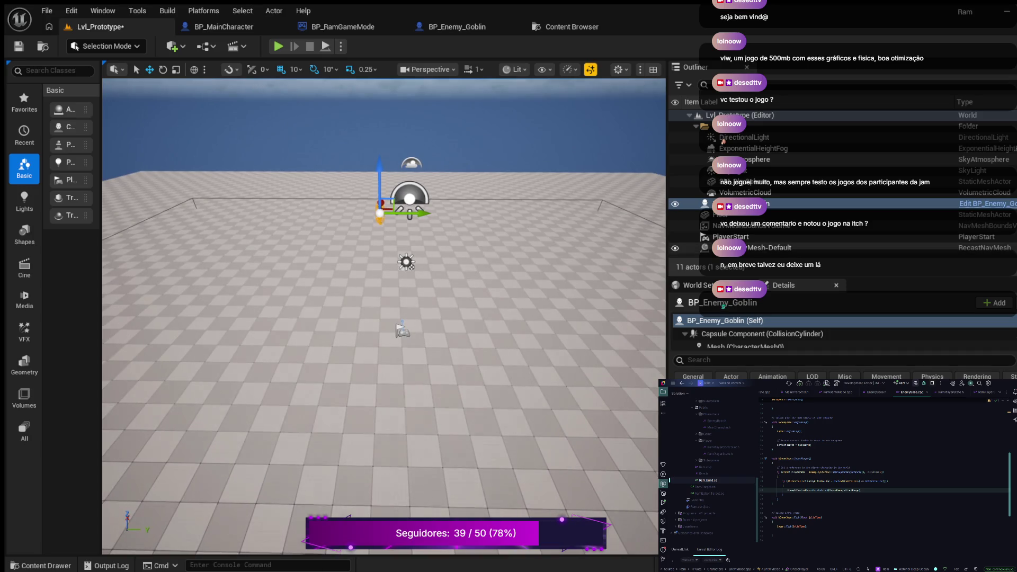
pyautogui.moveTo(667, 212); pyautogui.dragTo(715, 212)
pyautogui.moveTo(477, 318)
pyautogui.mouseDown()
pyautogui.moveTo(477, 297)
pyautogui.moveTo(530, 254)
pyautogui.mouseUp()
pyautogui.moveTo(790, 268); pyautogui.dragTo(785, 138)
pyautogui.moveTo(477, 318)
pyautogui.mouseDown()
pyautogui.moveTo(535, 318)
pyautogui.moveTo(535, 254)
pyautogui.moveTo(529, 328)
pyautogui.moveTo(466, 297)
pyautogui.moveTo(415, 197)
pyautogui.mouseUp()
pyautogui.moveTo(443, 356); pyautogui.dragTo(542, 377)
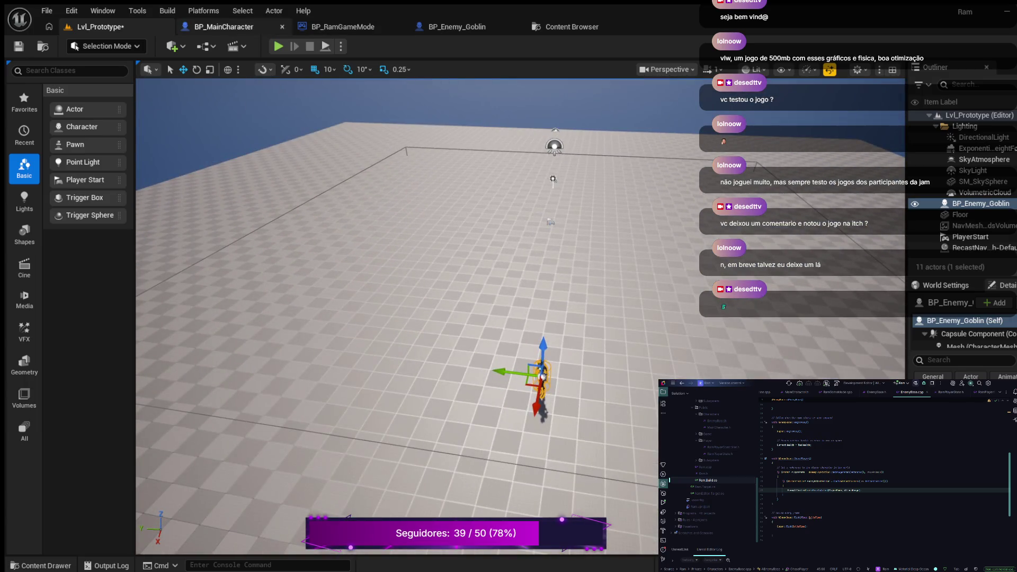
# Step: Play-test Lvl_Prototype, running the player forward and jumping, then end the session
pyautogui.hotkey('alt', 'p')
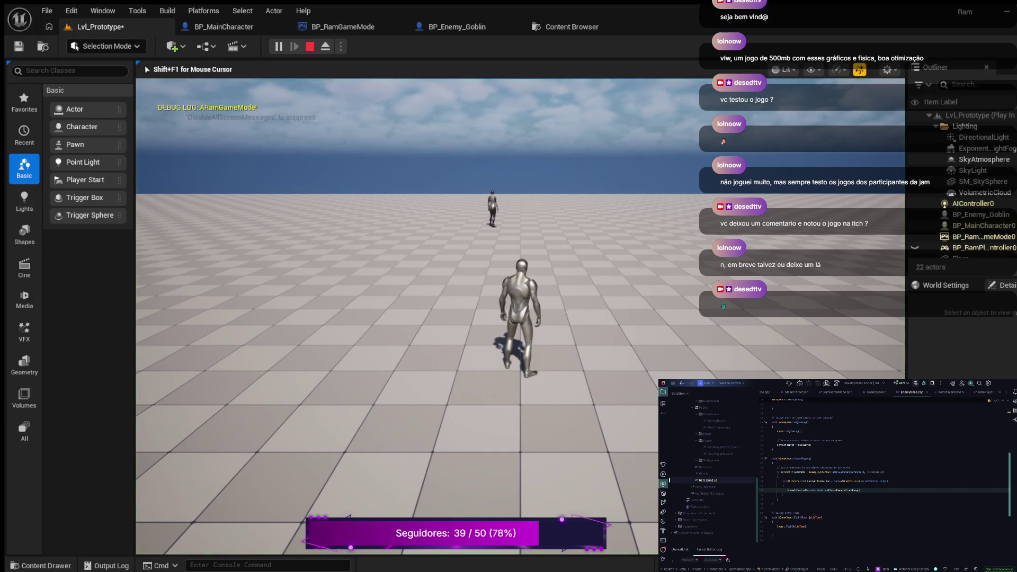
pyautogui.press('w')
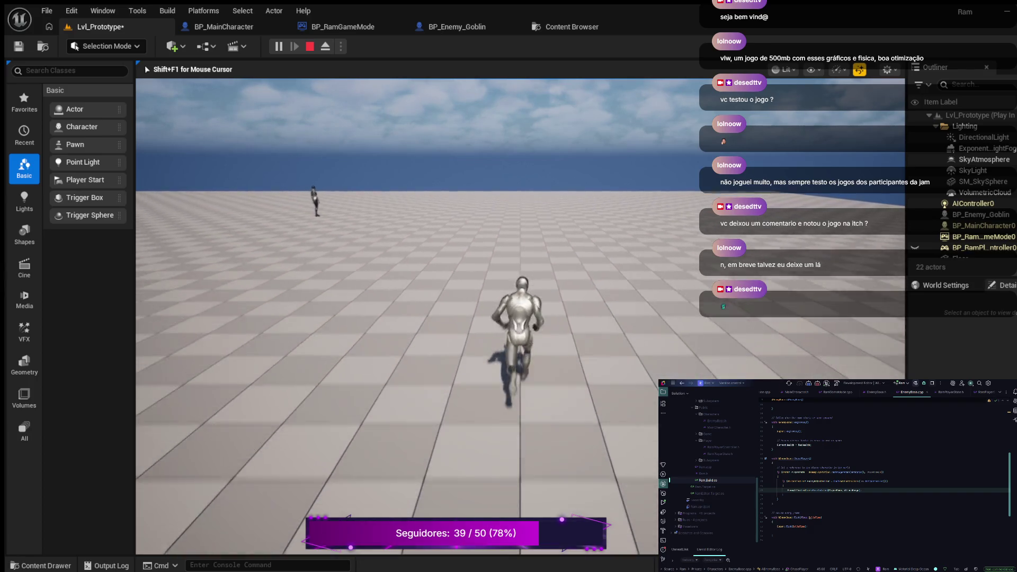
pyautogui.press('space')
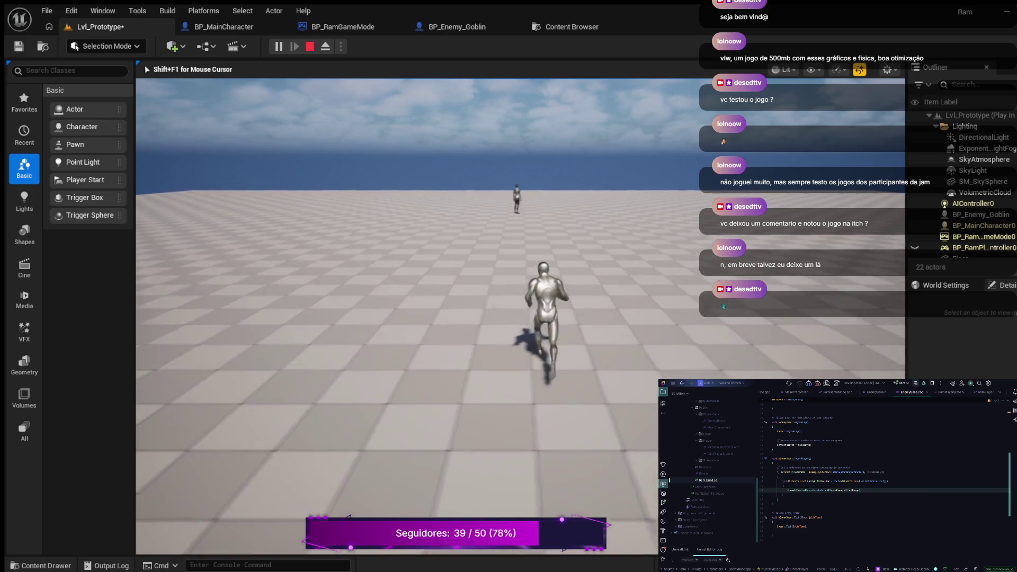
pyautogui.press('Escape')
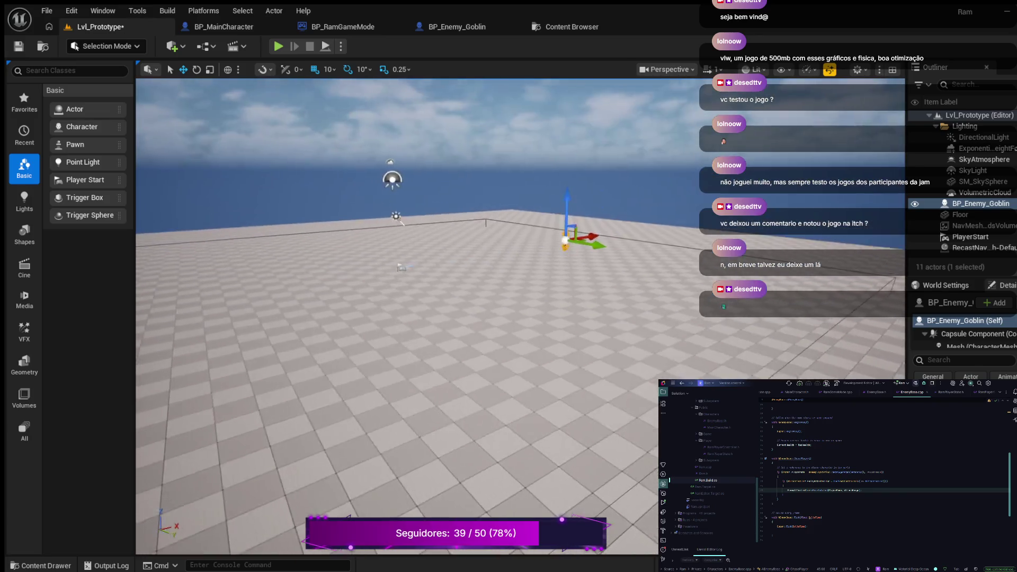
# Step: Rotate BP_Enemy_Goblin around its vertical axis so it turns toward the player
pyautogui.moveTo(397, 318); pyautogui.dragTo(377, 340)
pyautogui.press('s')
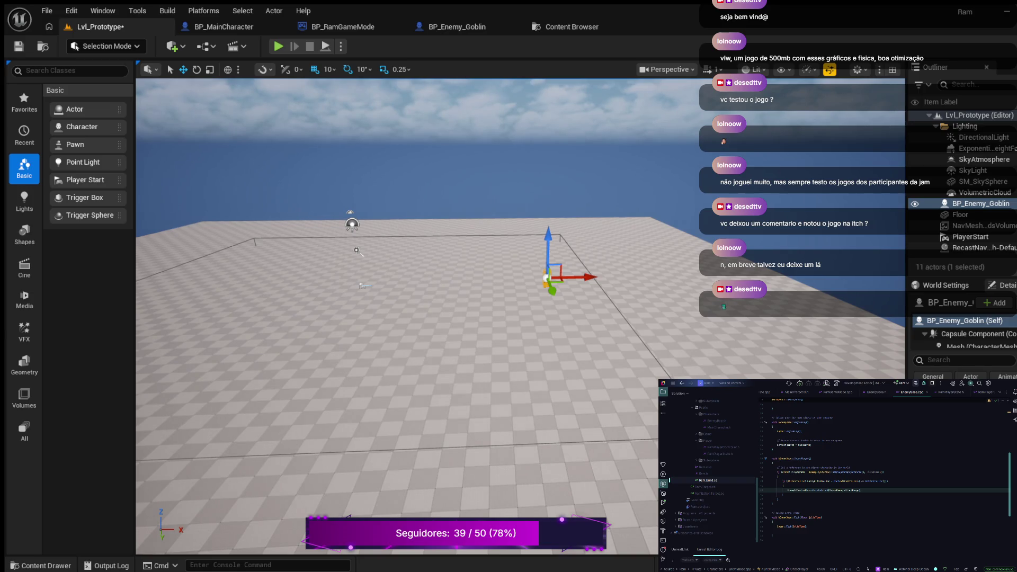
pyautogui.press('e')
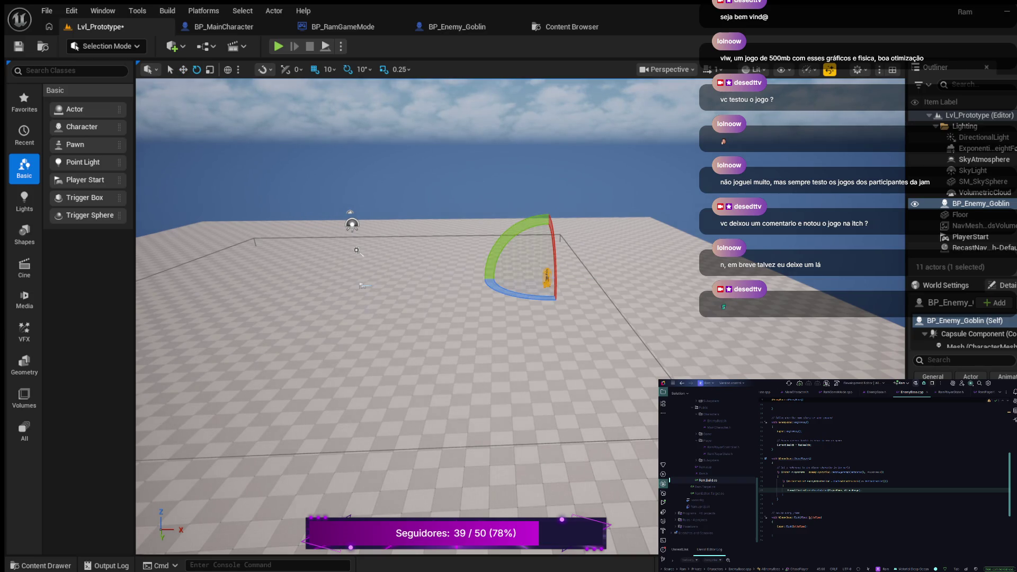
pyautogui.moveTo(519, 294); pyautogui.dragTo(583, 294)
pyautogui.moveTo(507, 309)
pyautogui.mouseDown()
pyautogui.moveTo(466, 292)
pyautogui.moveTo(490, 299)
pyautogui.moveTo(603, 269)
pyautogui.moveTo(632, 294)
pyautogui.moveTo(548, 261)
pyautogui.moveTo(602, 270)
pyautogui.moveTo(613, 298)
pyautogui.moveTo(617, 276)
pyautogui.mouseUp()
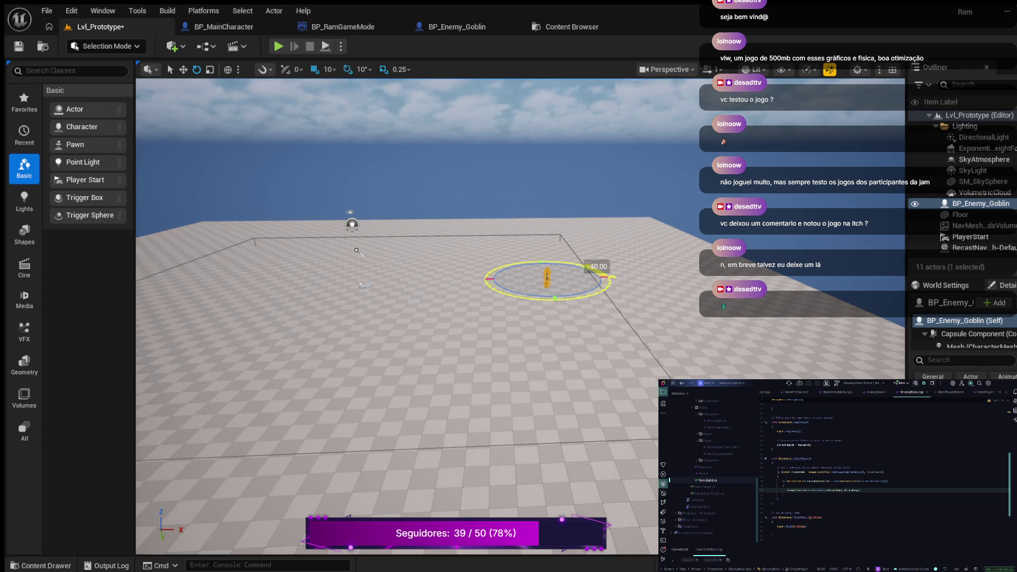
pyautogui.press('Escape')
# Step: Widen the Outliner and Details area, focus the view on the goblin, and start a play test
pyautogui.scroll(2, 398, 318)
pyautogui.scroll(3, 397, 318)
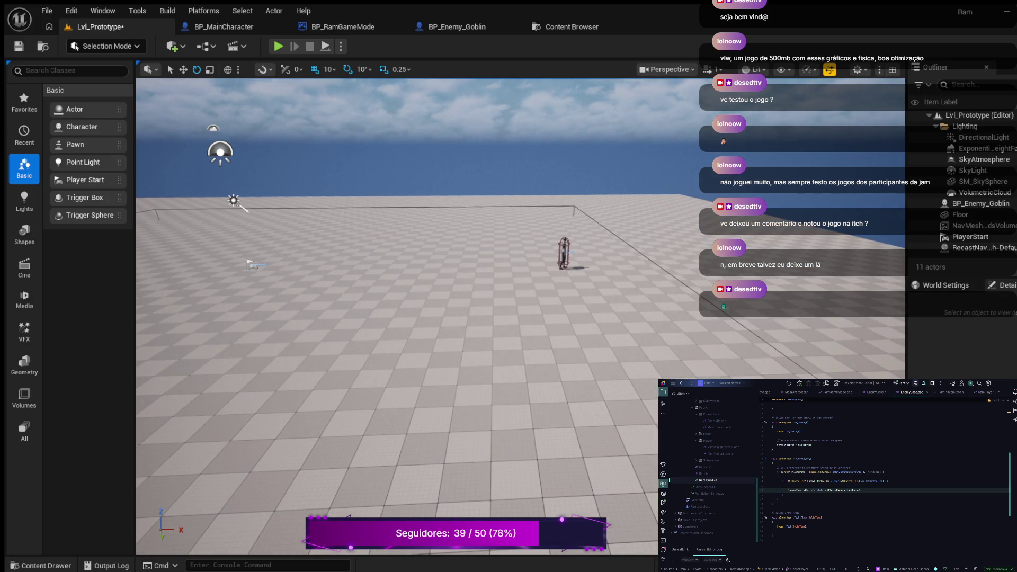
pyautogui.click(960, 215)
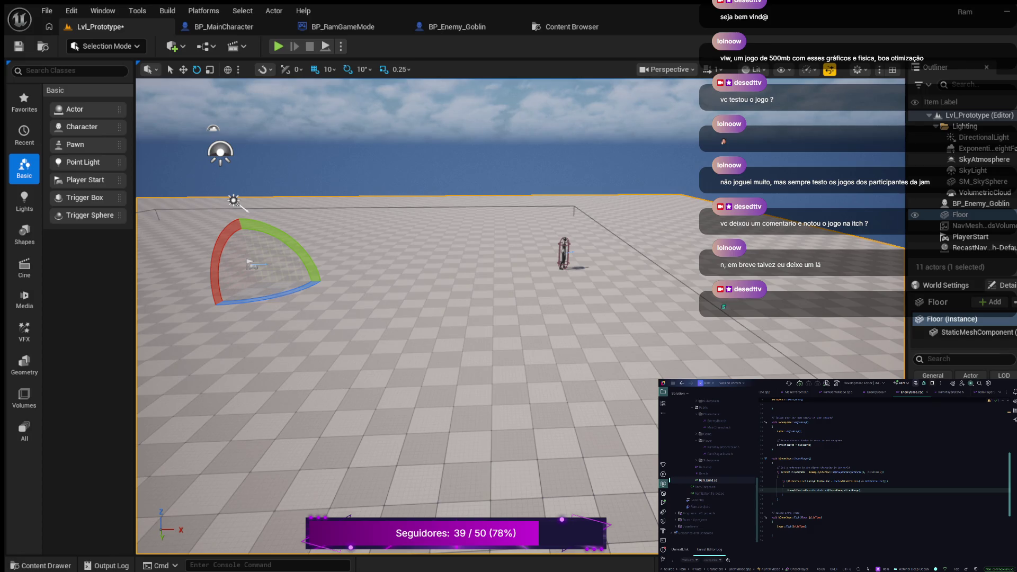
pyautogui.moveTo(907, 223); pyautogui.dragTo(729, 222)
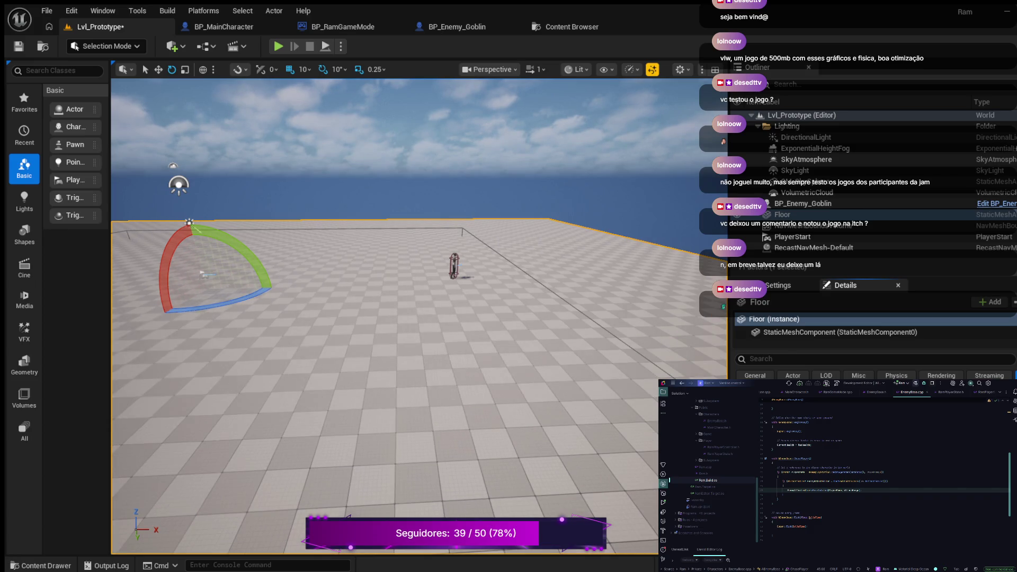
pyautogui.click(803, 203)
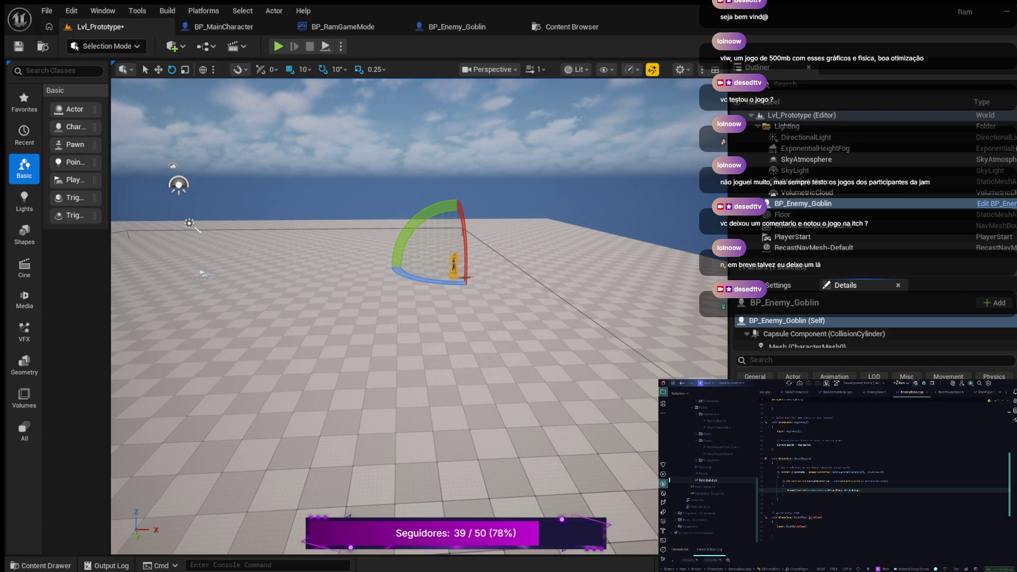
pyautogui.press('f')
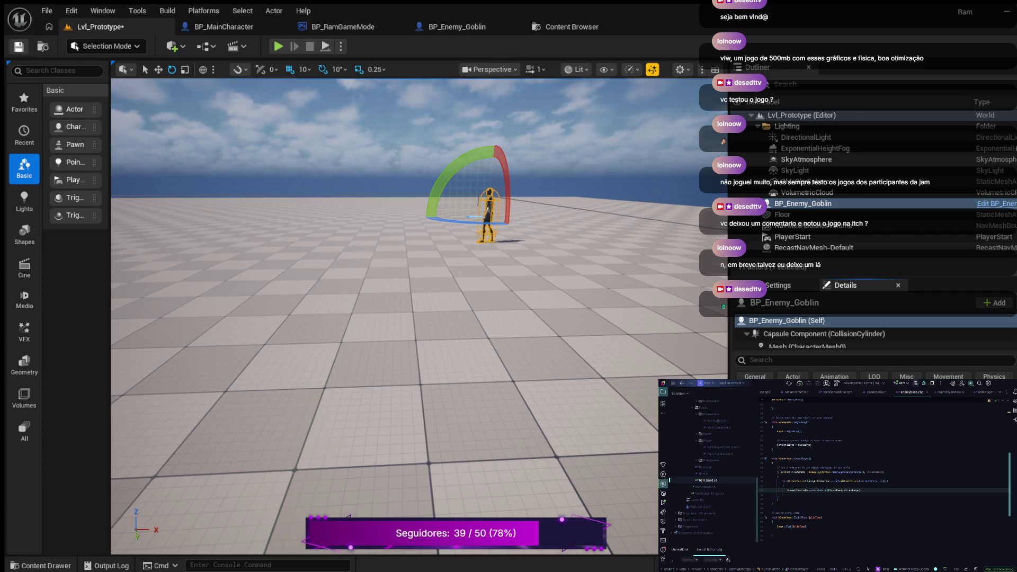
pyautogui.click(278, 47)
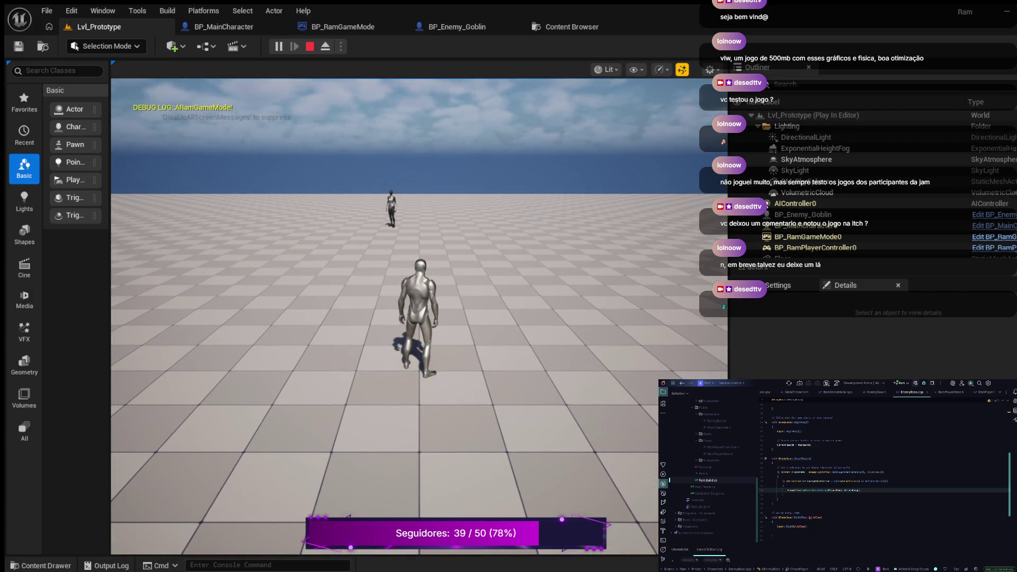
# Step: Walk the player around the floor with the green NavMesh overlay shown, then end the play test
pyautogui.press('w')
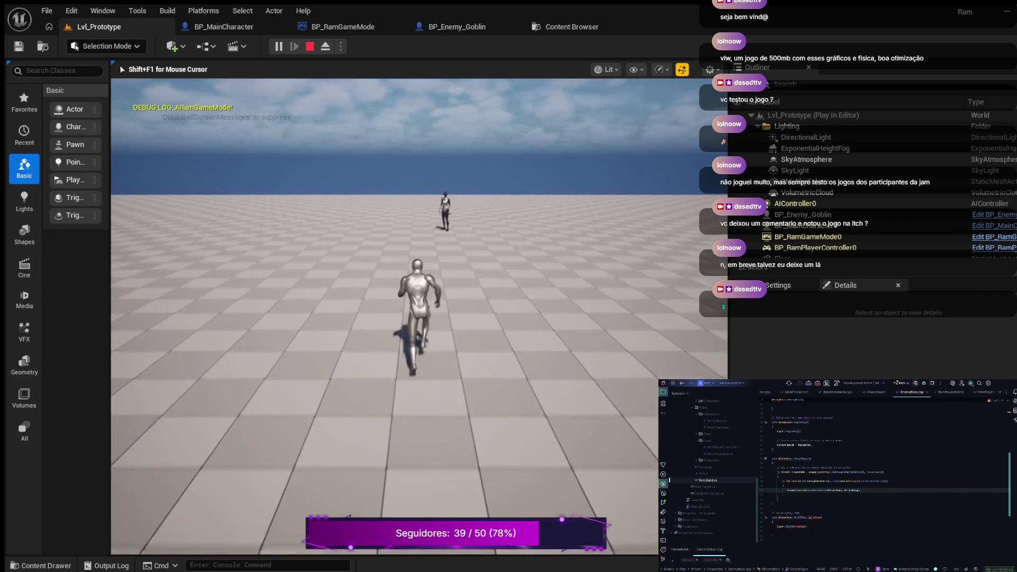
pyautogui.press('w')
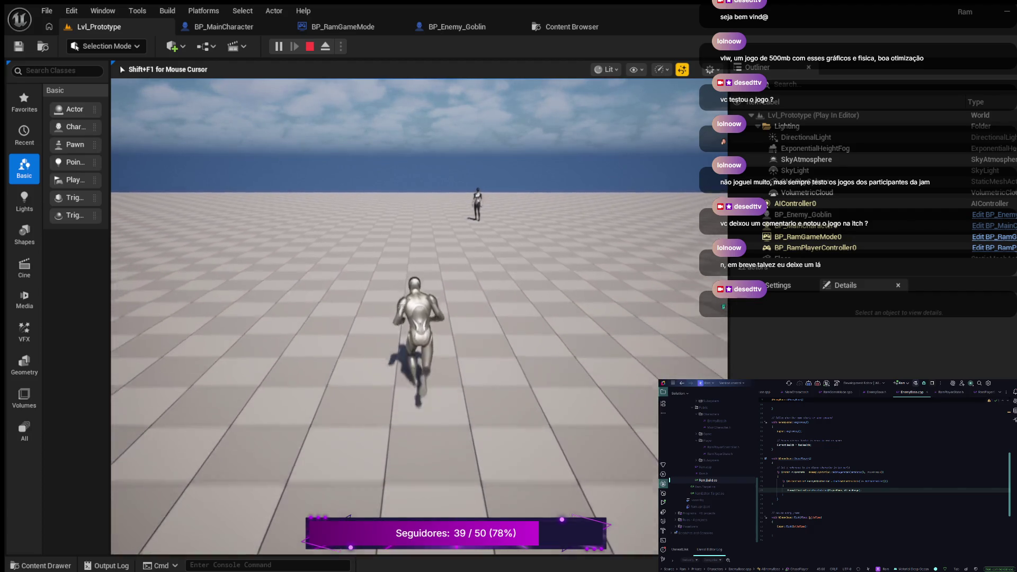
pyautogui.press('w')
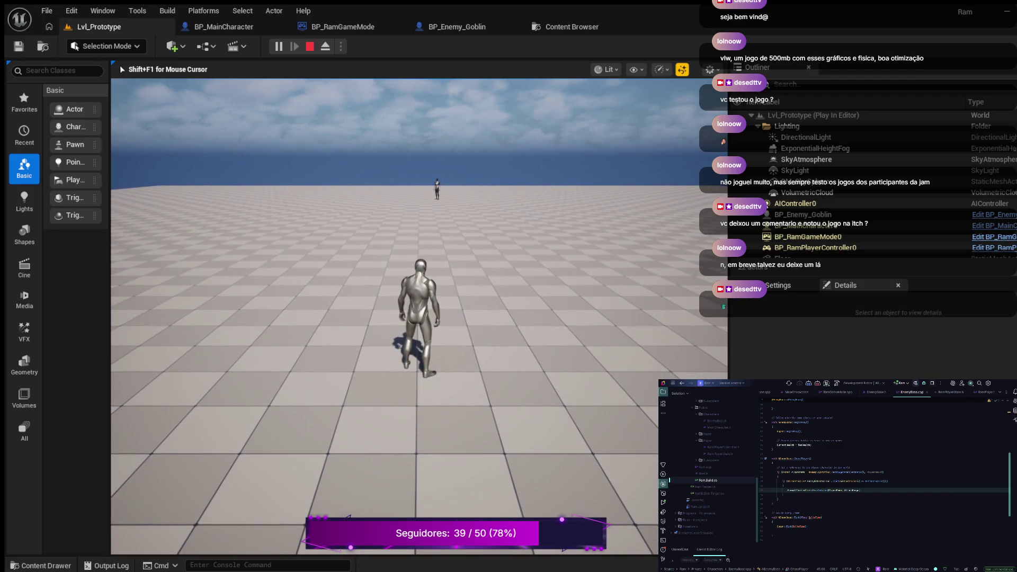
pyautogui.press('p')
pyautogui.press('s')
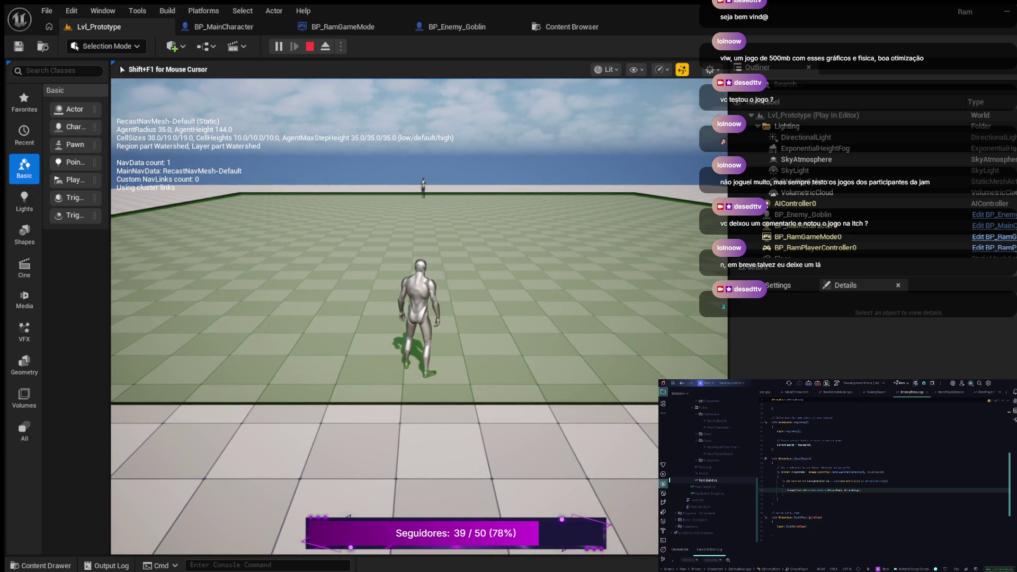
pyautogui.press('w')
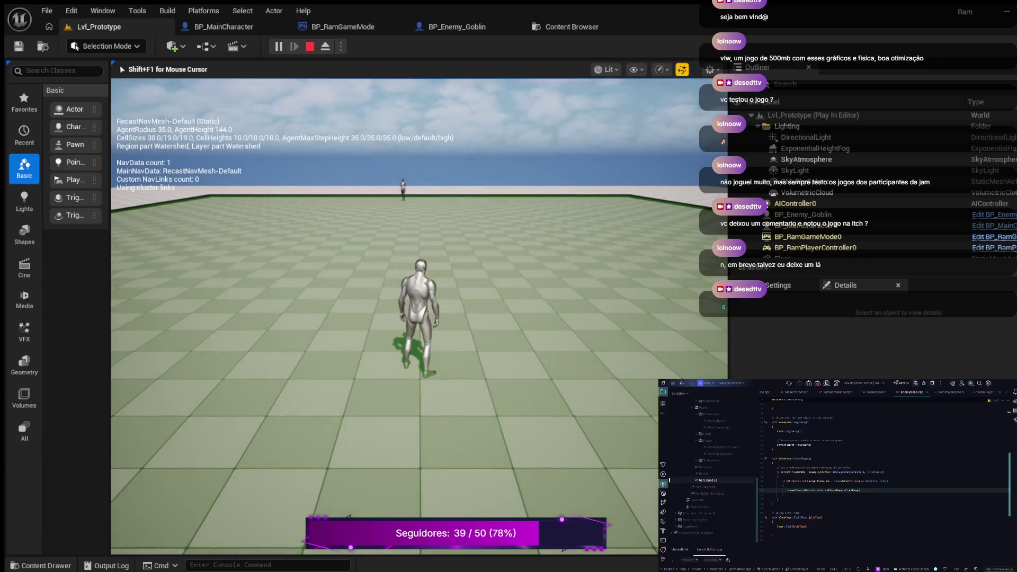
pyautogui.press('w')
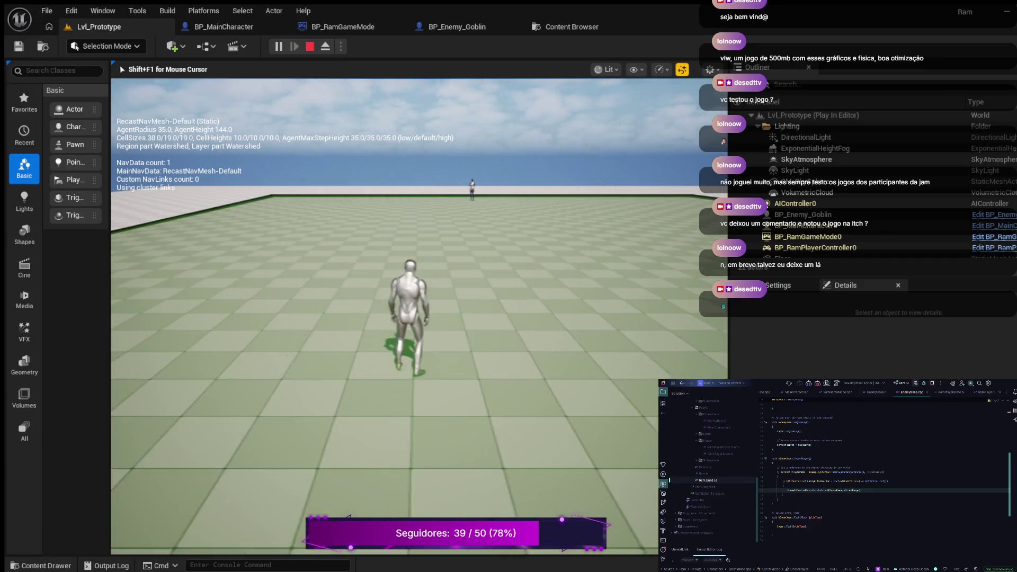
pyautogui.press('w')
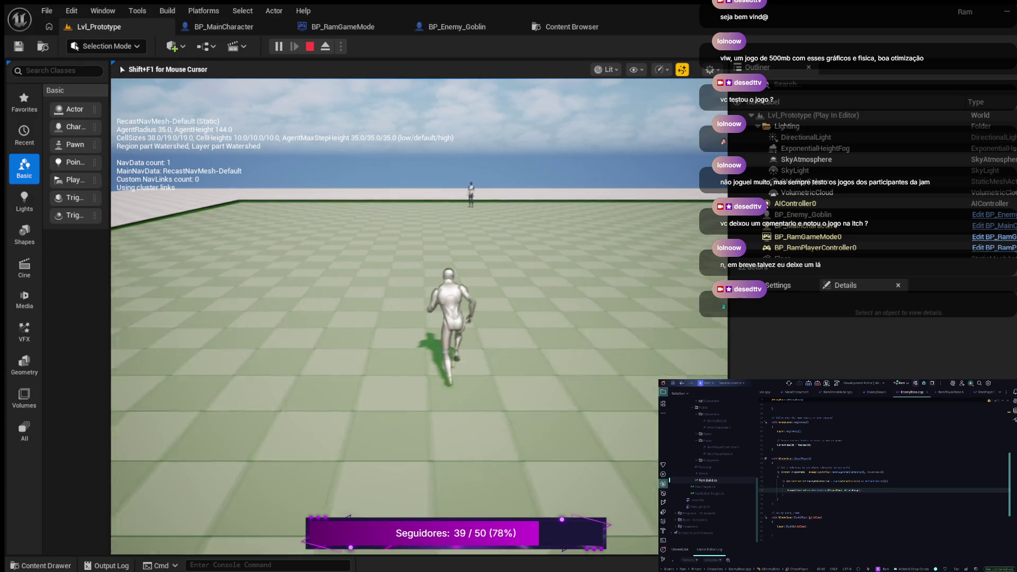
pyautogui.press('w')
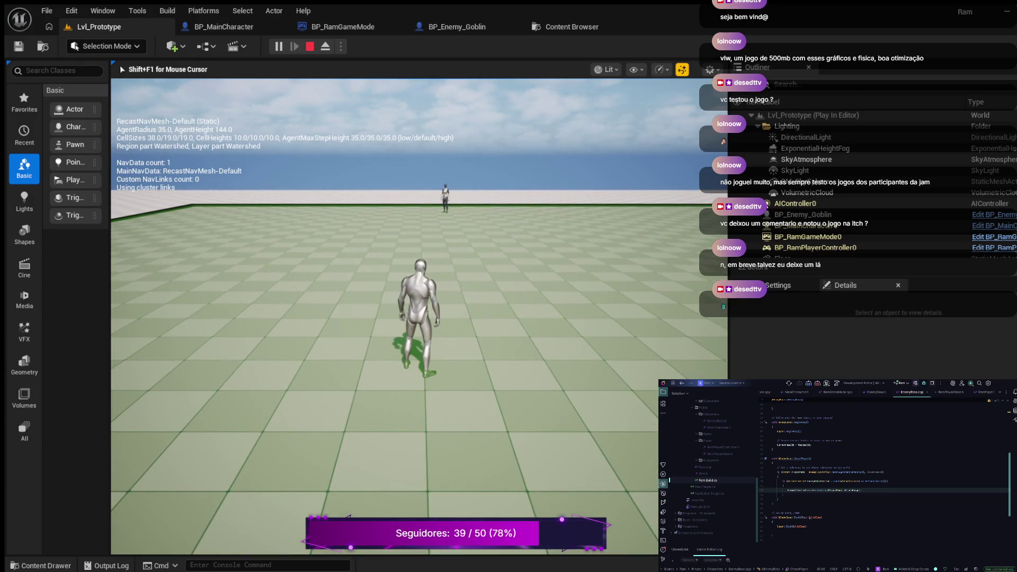
pyautogui.press('Escape')
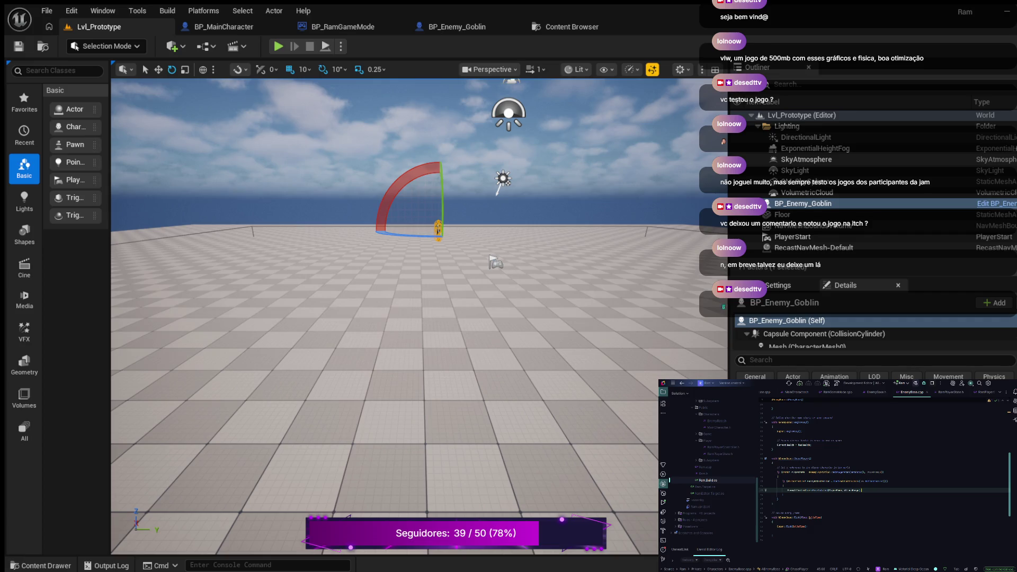
# Step: Select the code on line 45, delete it, and restore it with undo
pyautogui.hotkey('ctrl', 'shift', 'Left')
pyautogui.hotkey('ctrl', 'shift', 'Left')
pyautogui.hotkey('ctrl', 'shift', 'Left')
pyautogui.hotkey('ctrl', 'shift', 'Right')
pyautogui.press('BackSpace')
pyautogui.hotkey('ctrl', 'z')
# Step: Type the MoveToActor call on line 45 with EnemyController and PlayerPawn as arguments
pyautogui.write(';')
pyautogui.write('leMoveToActor(')
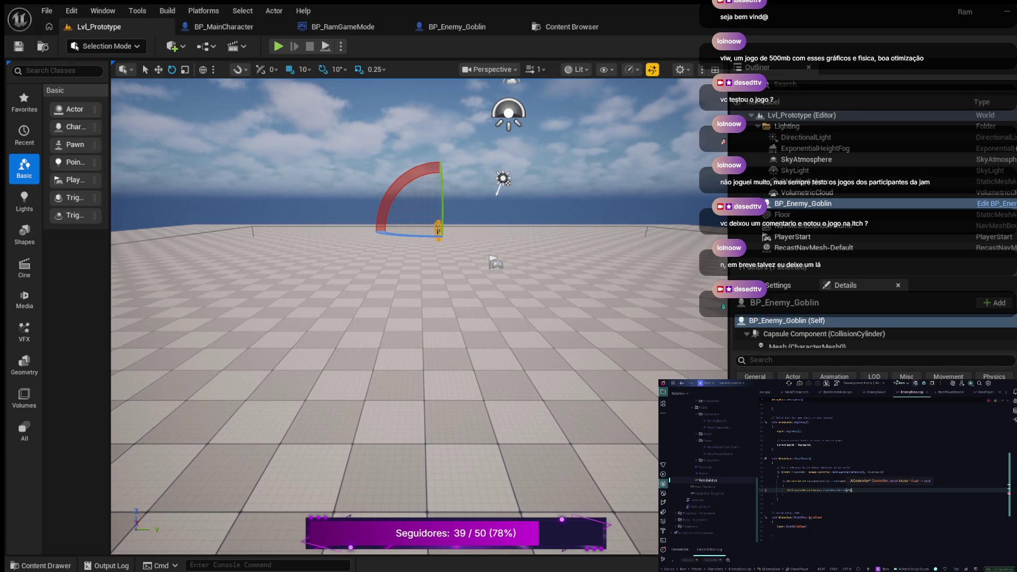
pyautogui.write(', ')
pyautogui.write('Player')
pyautogui.press('BackSpace')
pyautogui.press('BackSpace')
pyautogui.press('BackSpace')
pyautogui.press('BackSpace')
pyautogui.press('BackSpace')
pyautogui.press('BackSpace')
pyautogui.write(',EnemyController, ')
pyautogui.write('PlayerPawn')
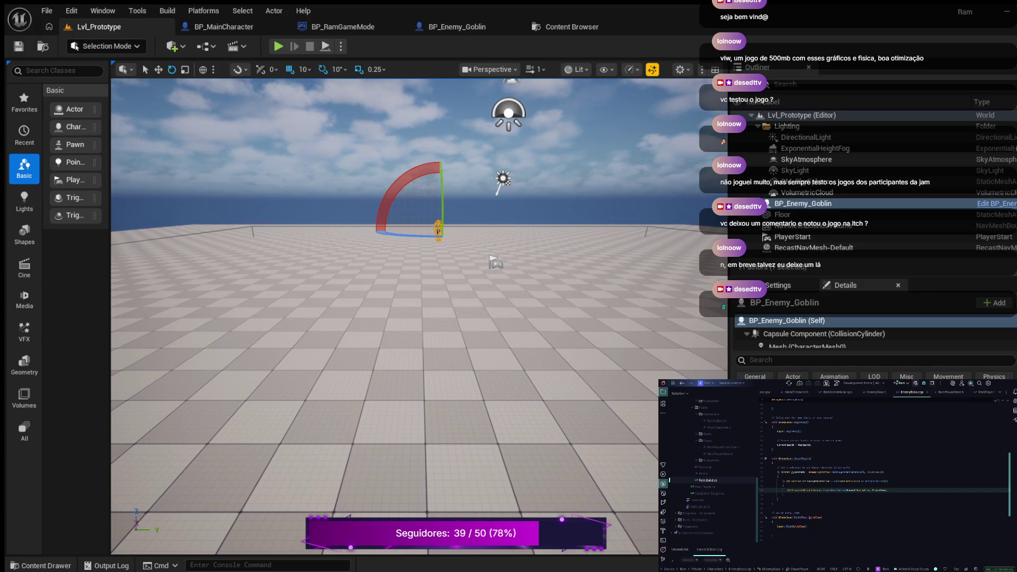
# Step: Play-test Lvl_Prototype, running the player forward while the goblin gives chase, then end the session
pyautogui.hotkey('alt', 'p')
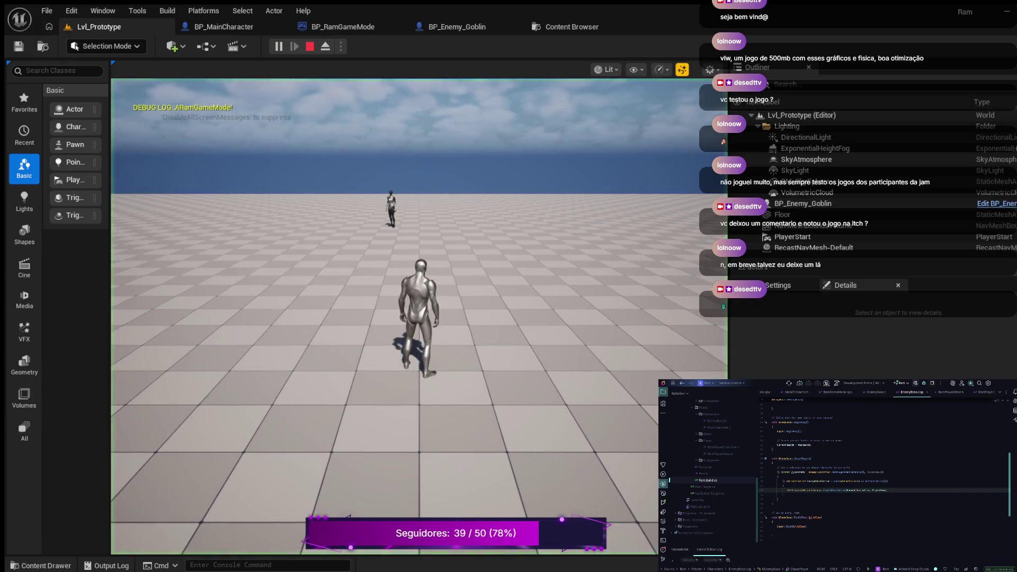
pyautogui.press('w')
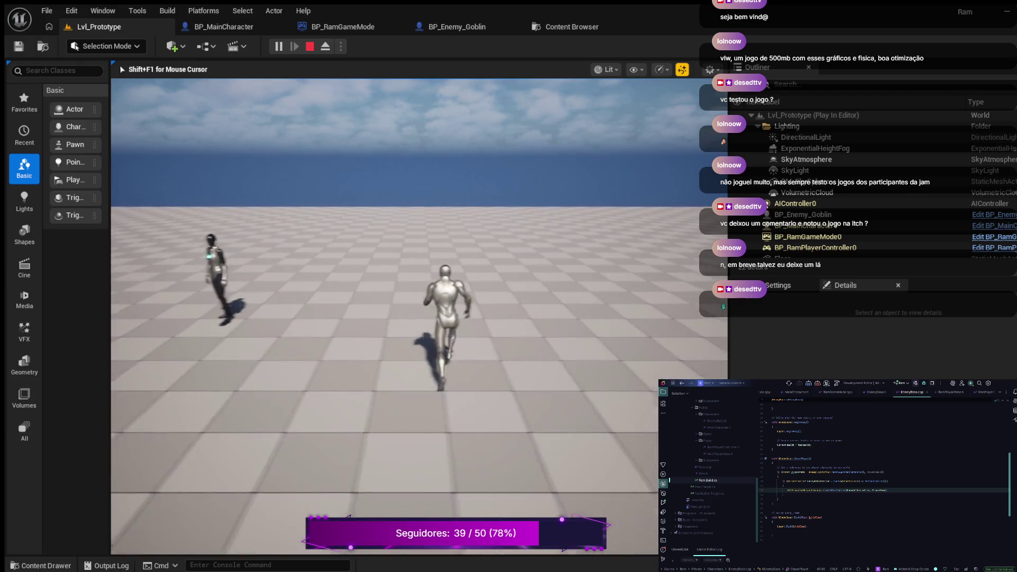
pyautogui.press('Escape')
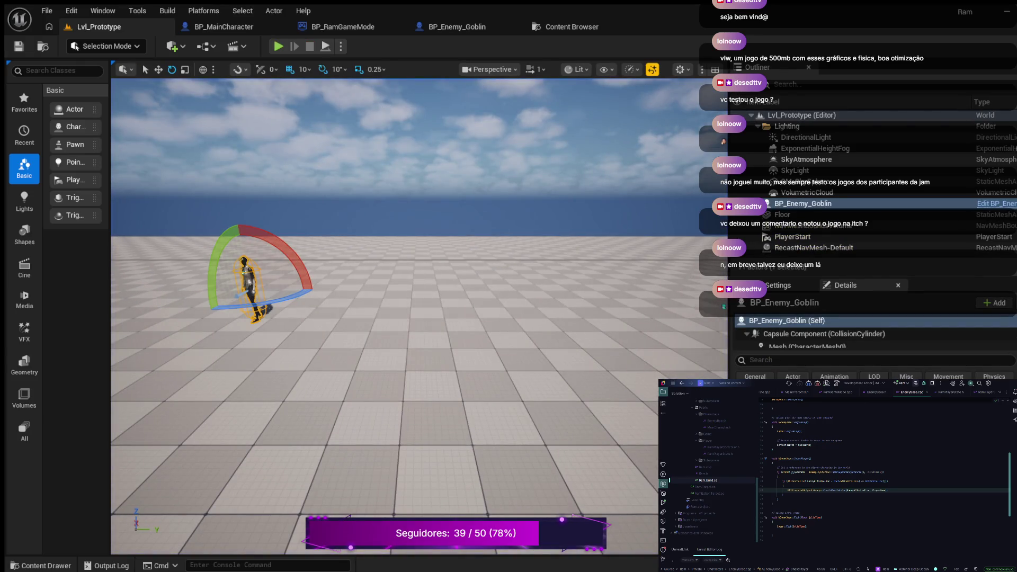
pyautogui.press('q')
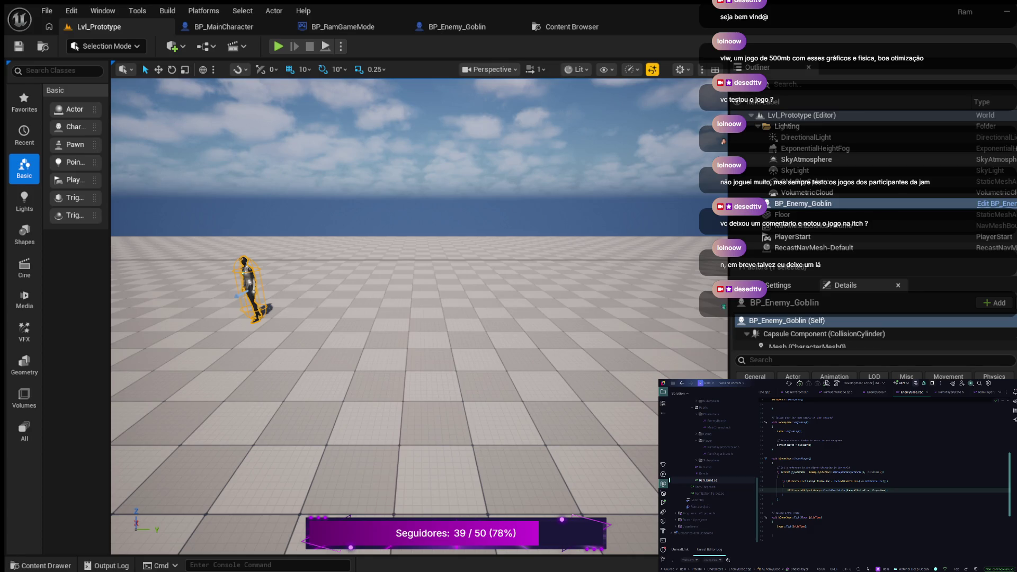
pyautogui.moveTo(403, 403); pyautogui.dragTo(382, 435)
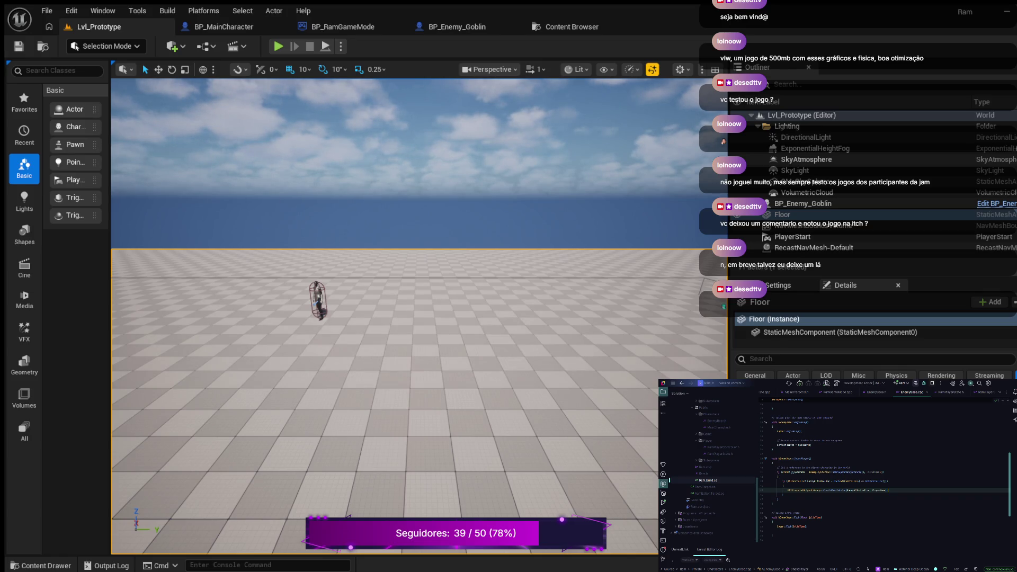
pyautogui.scroll(2, 884, 472)
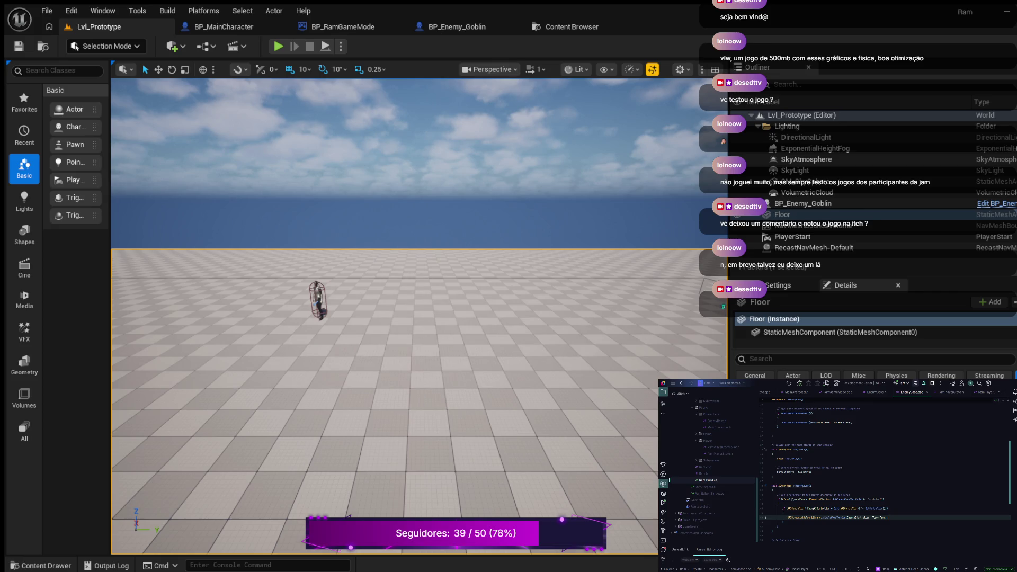
pyautogui.scroll(5, 890, 469)
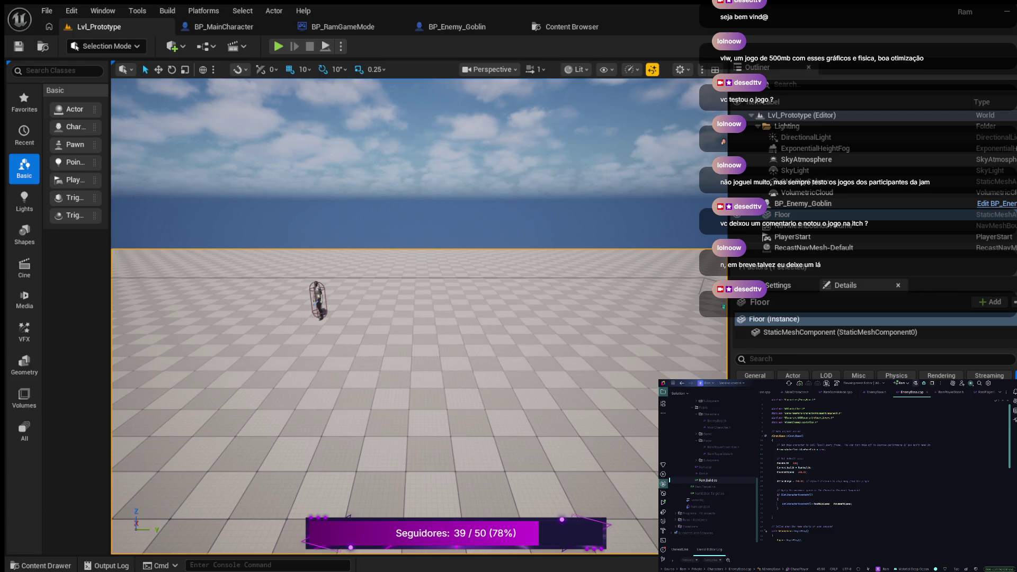
pyautogui.click(817, 418)
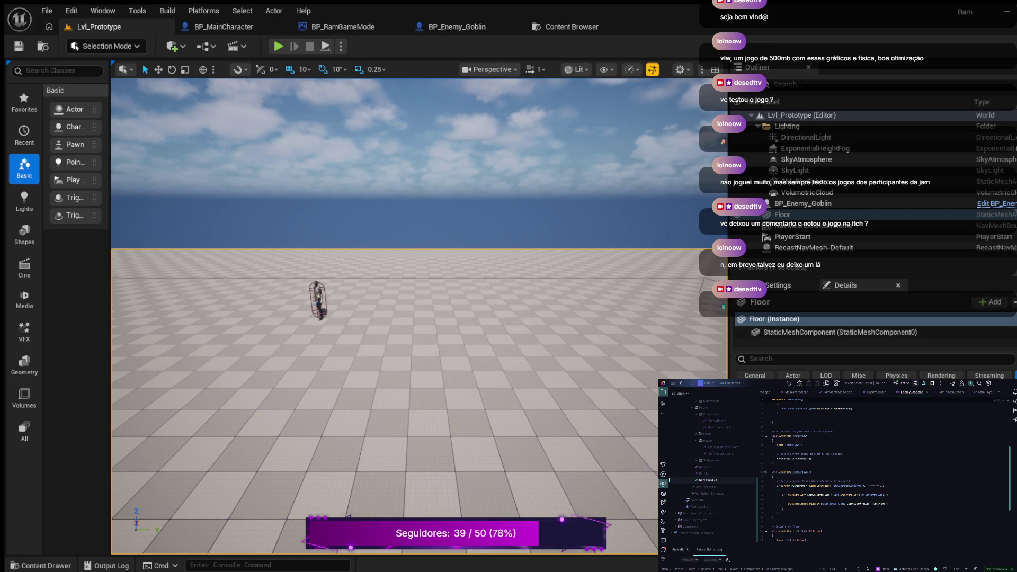
pyautogui.click(799, 459)
# Step: Add a new indented line inside the Tick function of EnemyBase.cpp
pyautogui.scroll(5, 885, 475)
pyautogui.scroll(2, 884, 474)
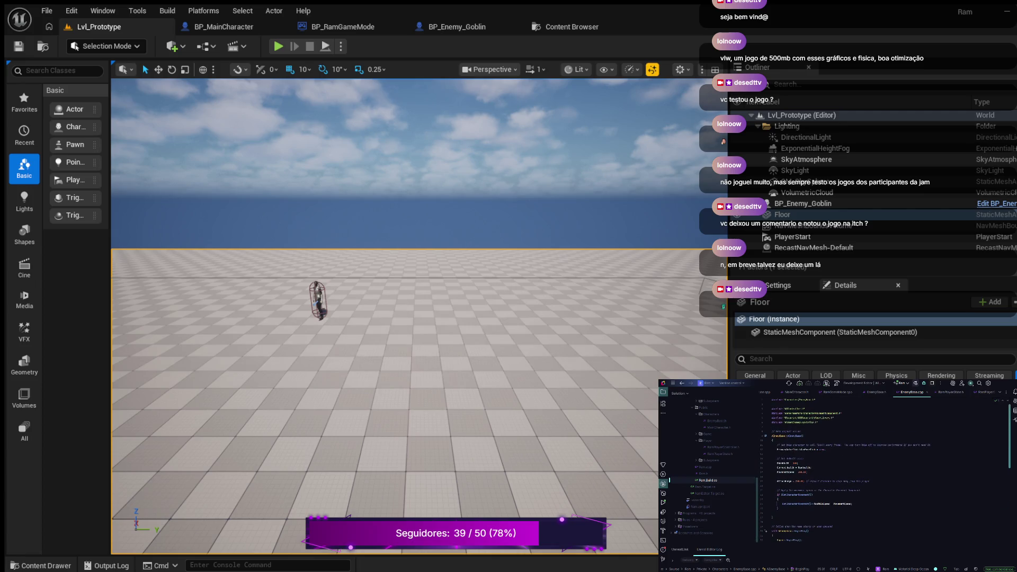
pyautogui.scroll(-5, 885, 470)
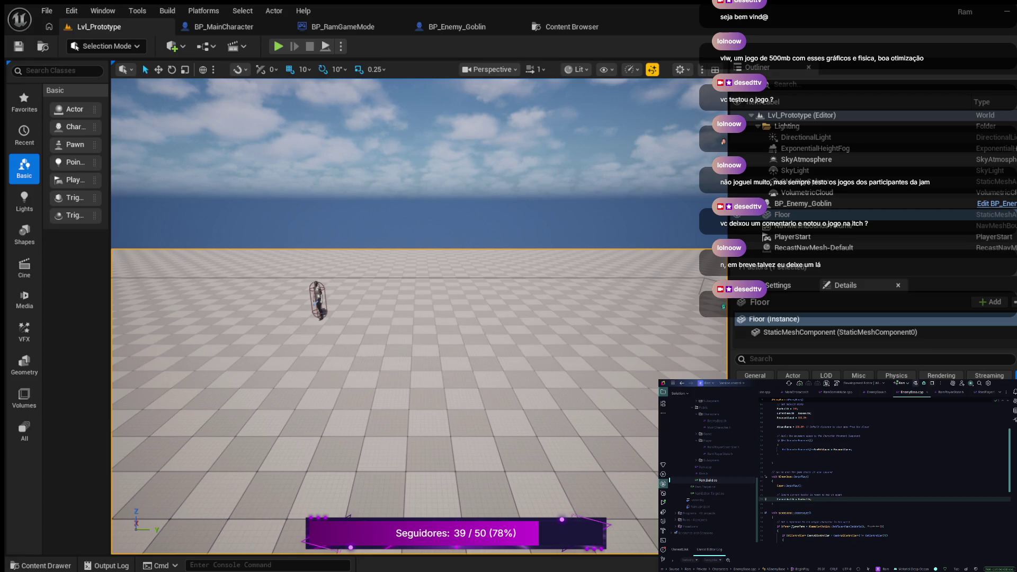
pyautogui.scroll(-4, 885, 470)
pyautogui.scroll(-3, 885, 470)
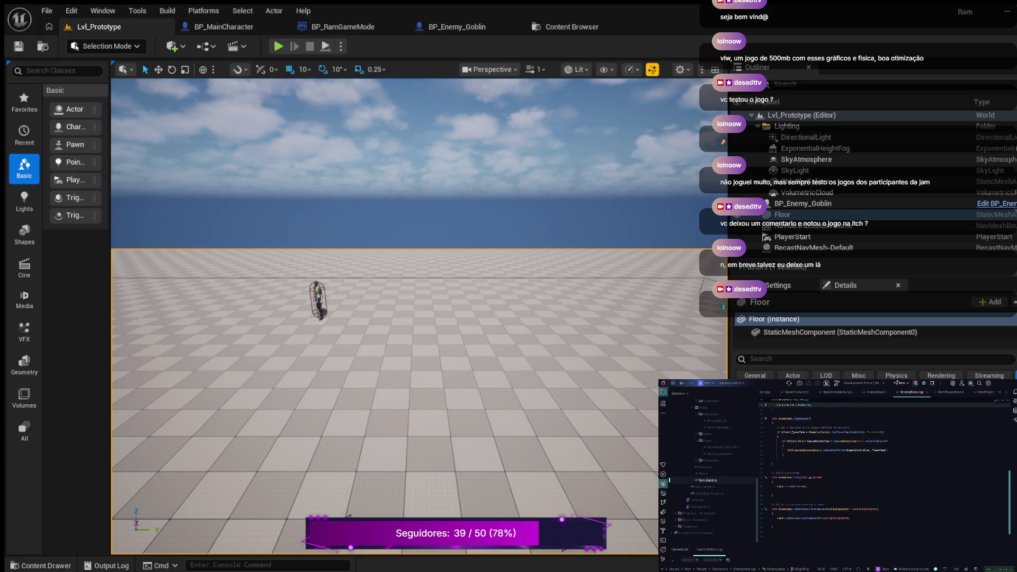
pyautogui.click(776, 490)
pyautogui.press('Return')
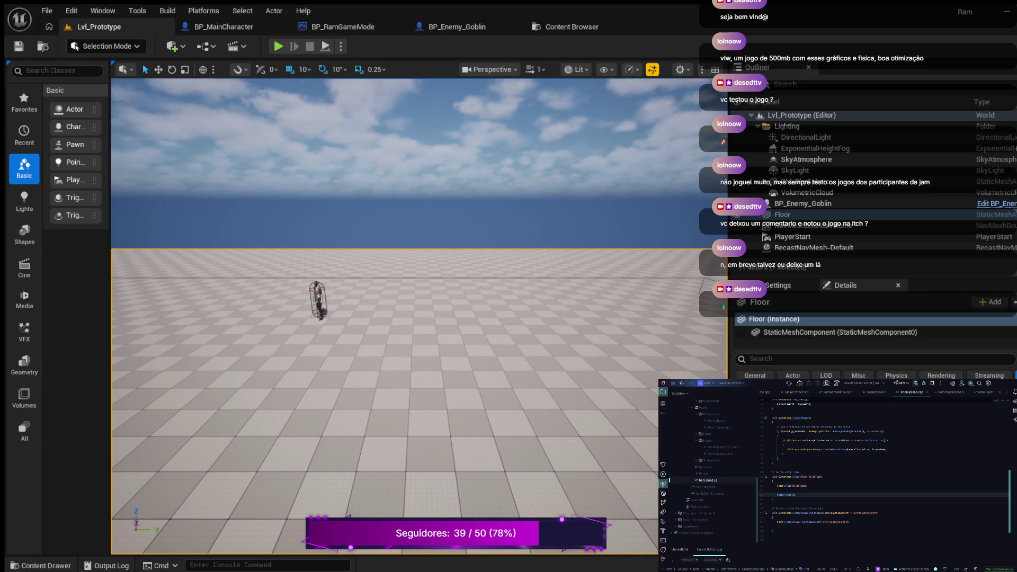
# Step: Run a short play test with the player running toward the chasing goblin, then stop
pyautogui.click(279, 46)
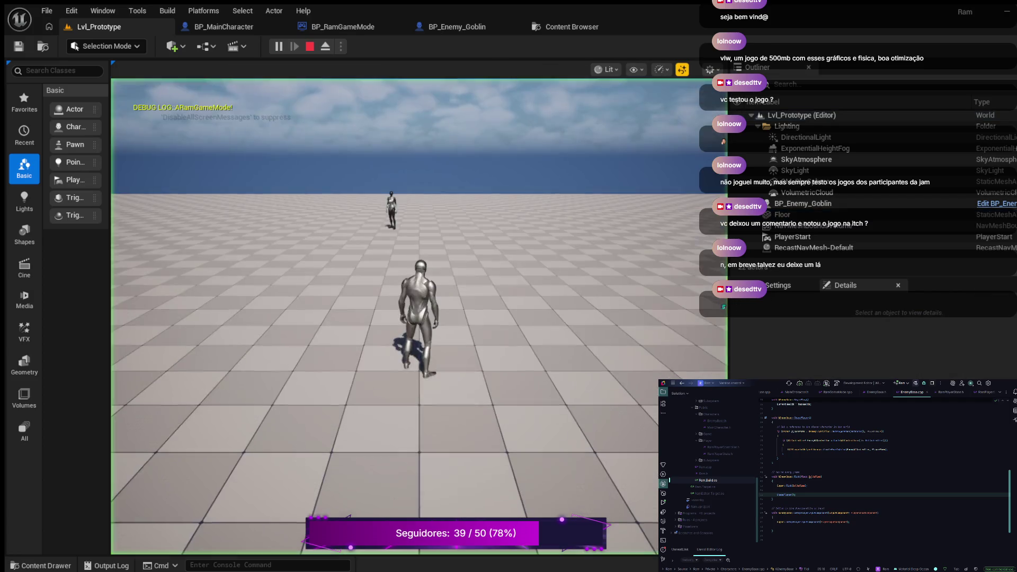
pyautogui.press('w')
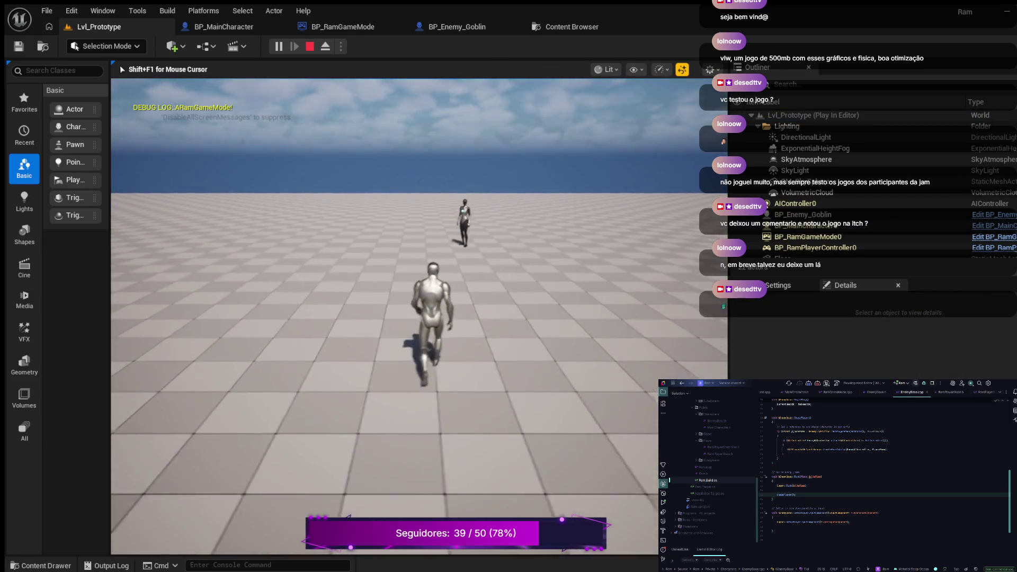
pyautogui.press('w')
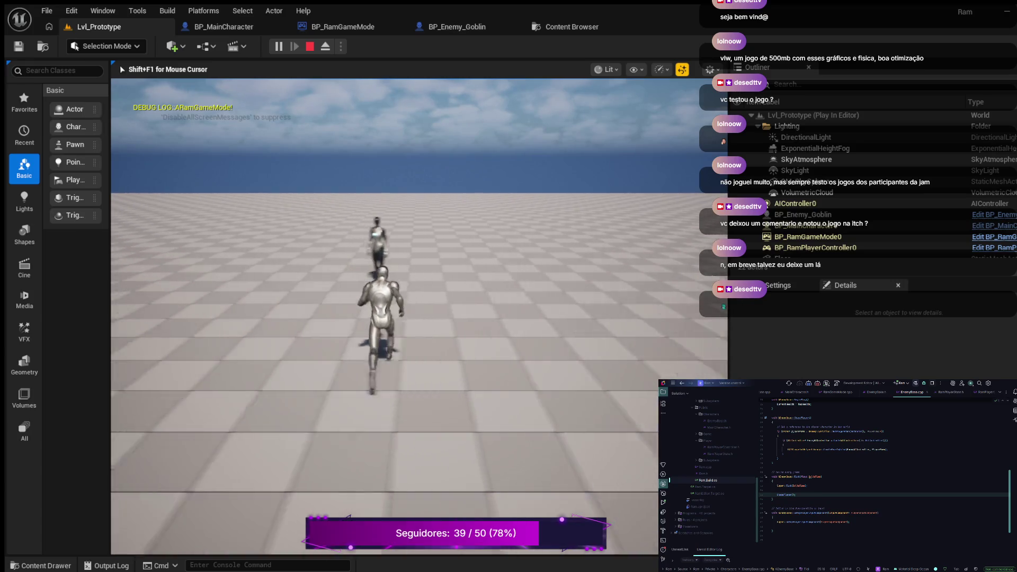
pyautogui.press('Escape')
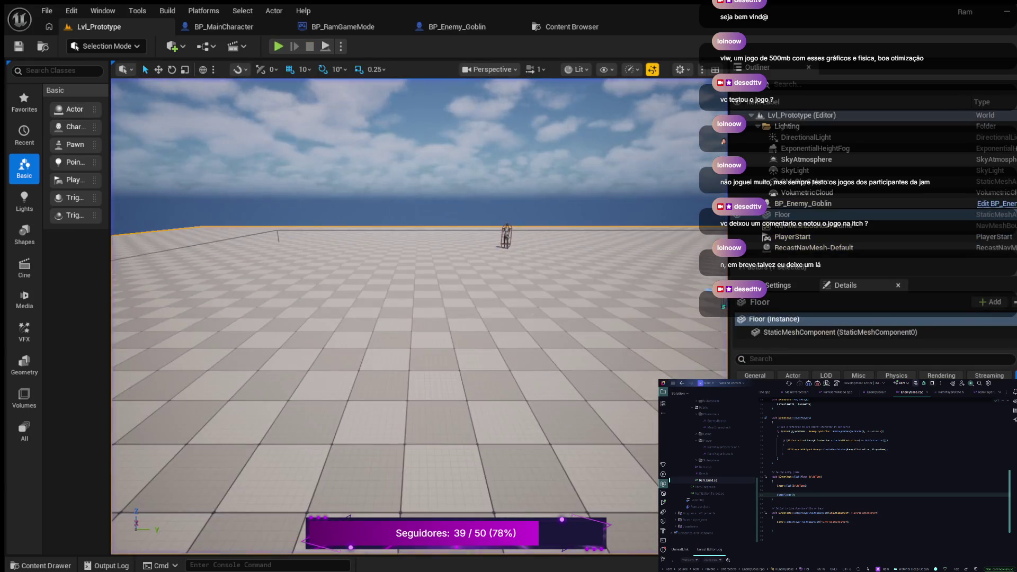
# Step: Clear the Details filter in BP_Enemy_Goblin, recompile it, and return to Lvl_Prototype
pyautogui.click(452, 27)
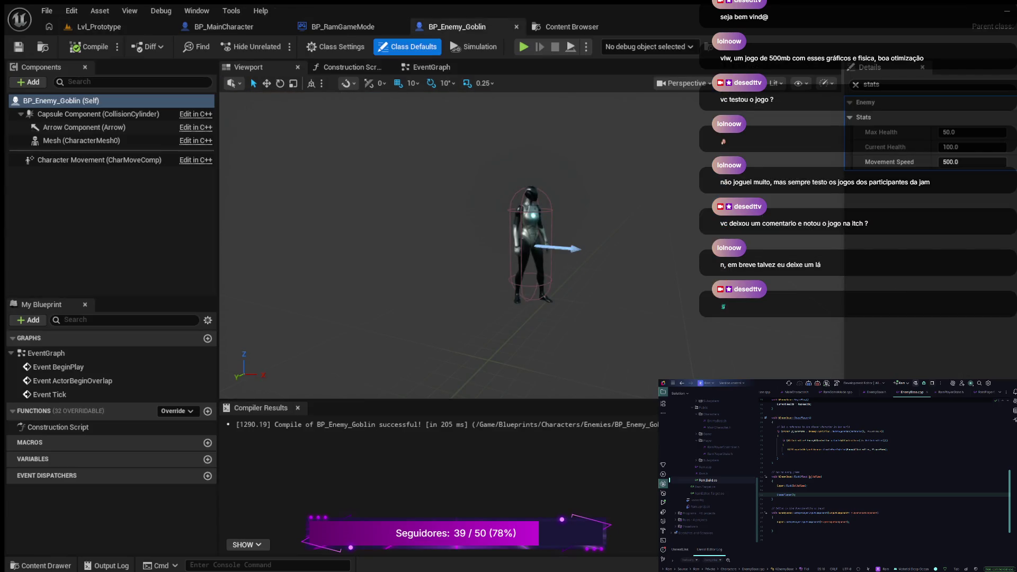
pyautogui.click(855, 84)
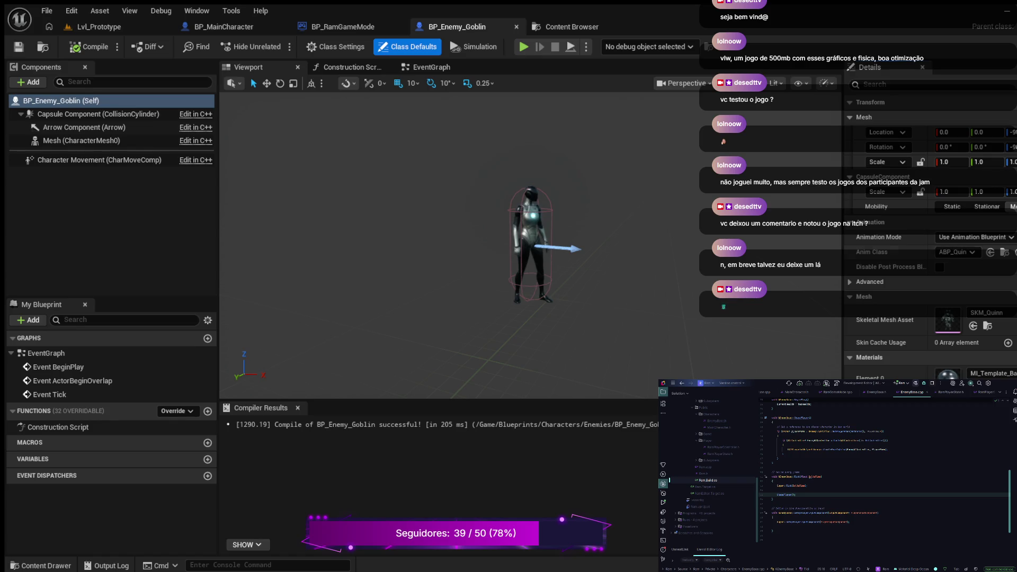
pyautogui.click(89, 47)
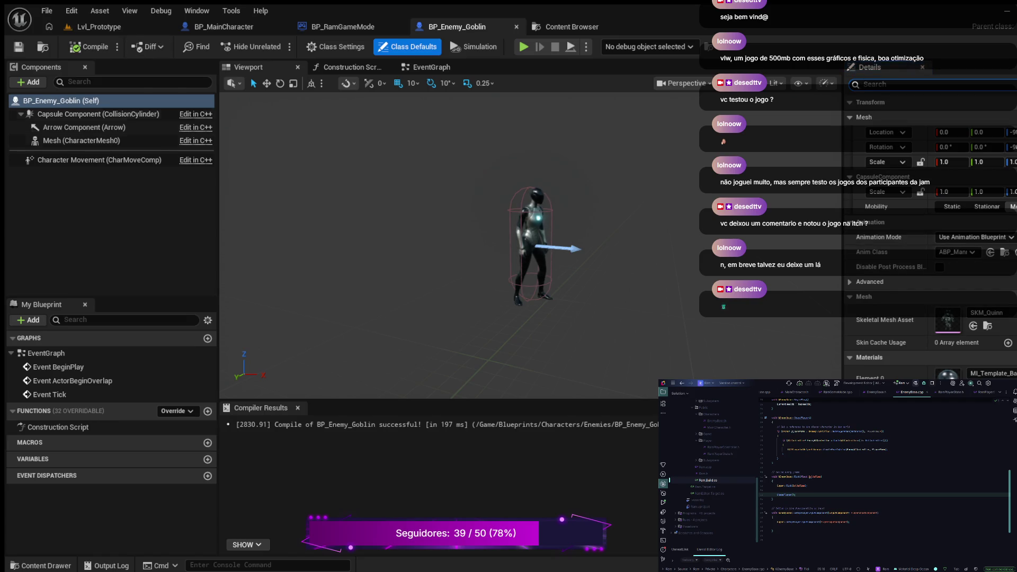
pyautogui.click(99, 27)
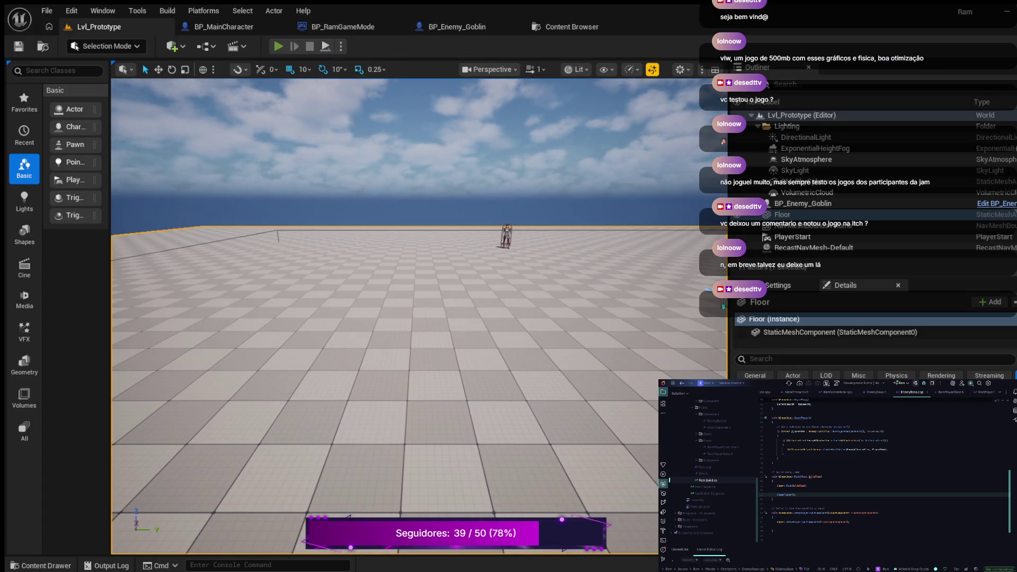
# Step: Play-test the level, running and steering toward the goblin with the NavMesh overlay shown, then stop
pyautogui.hotkey('alt', 'p')
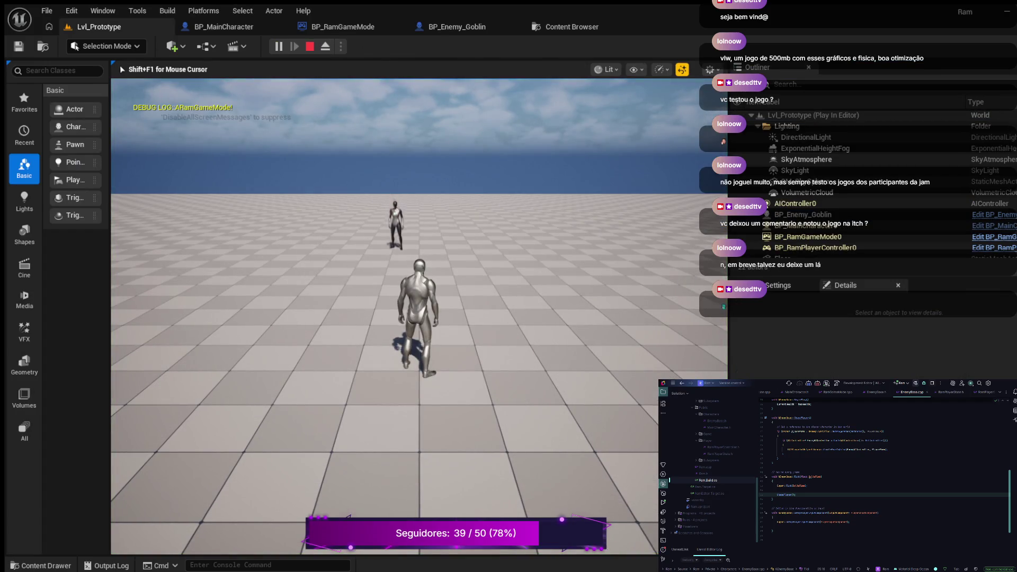
pyautogui.press('w')
pyautogui.press('a')
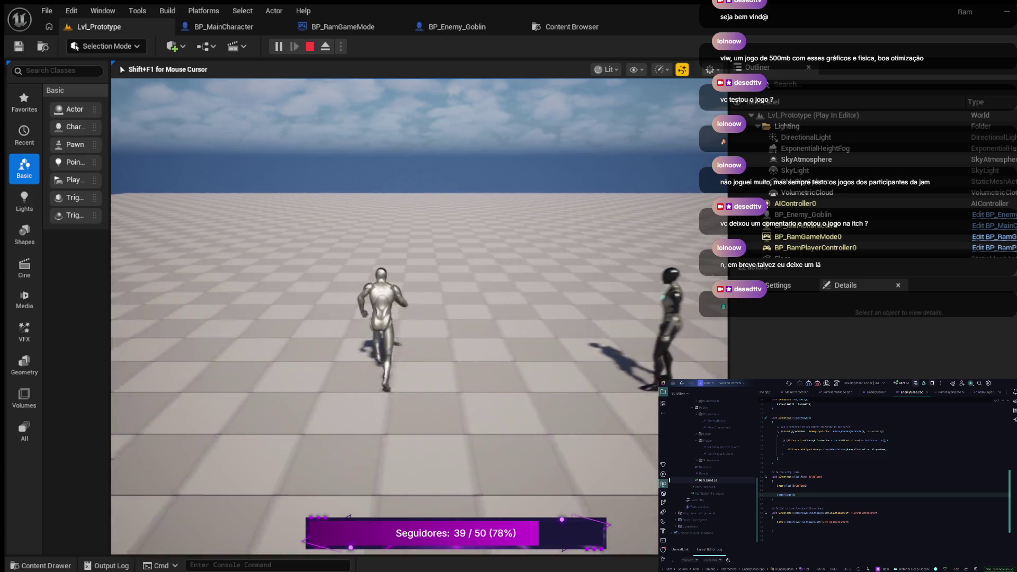
pyautogui.press('p')
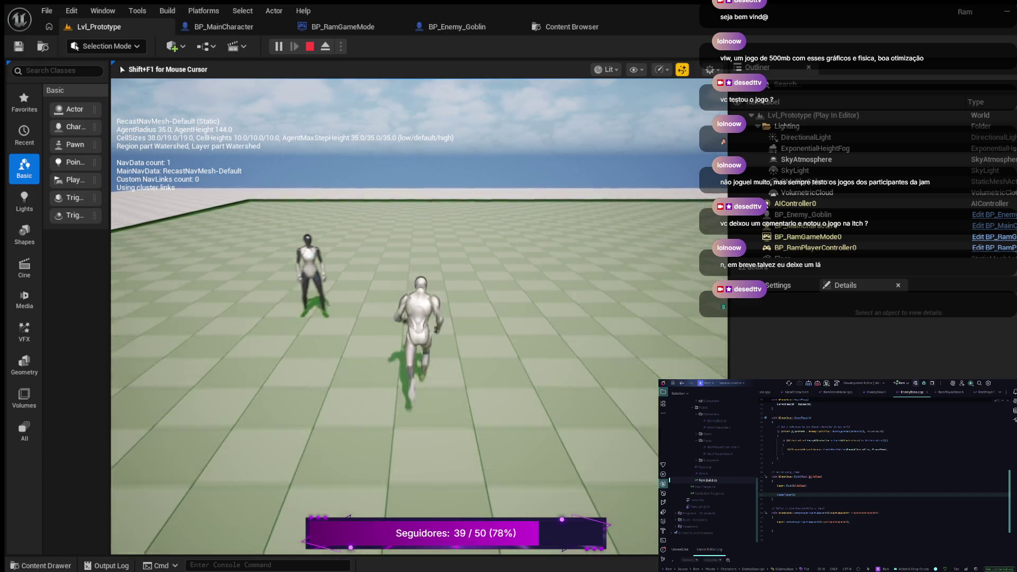
pyautogui.press('w')
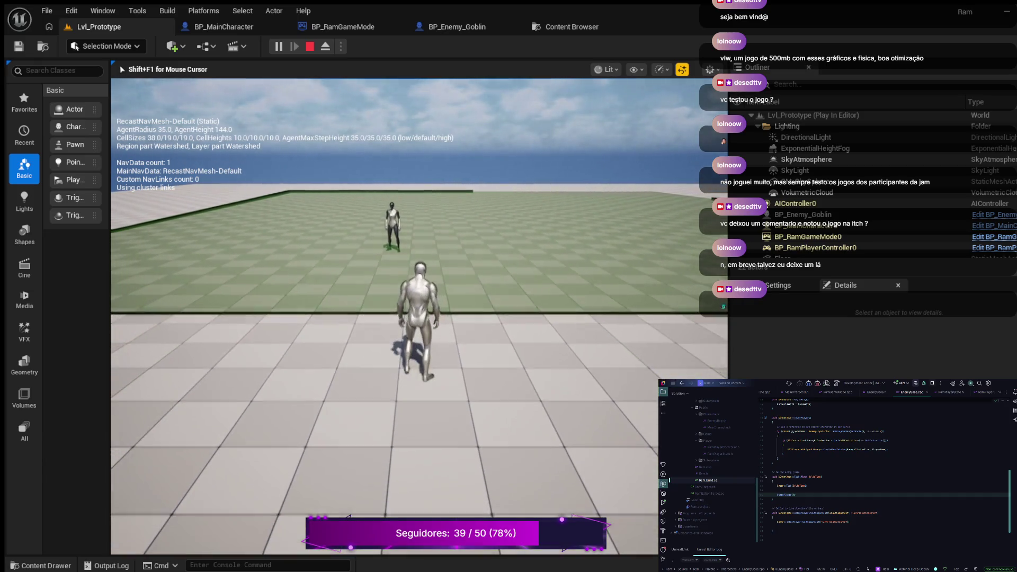
pyautogui.press('Escape')
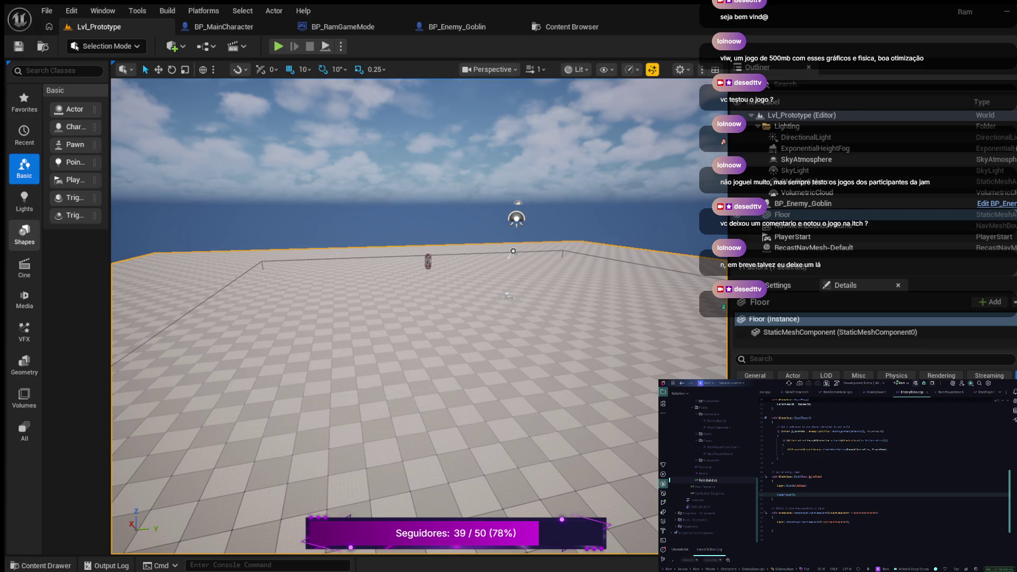
# Step: Place a Cube from the basic shapes into the level and drop it onto the floor
pyautogui.click(23, 233)
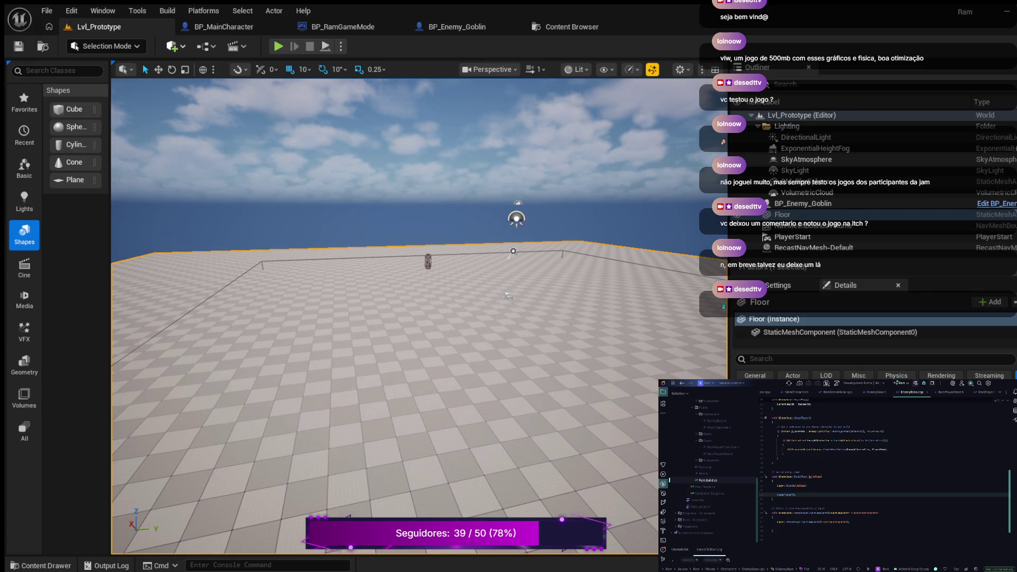
pyautogui.moveTo(74, 110)
pyautogui.mouseDown()
pyautogui.moveTo(418, 331)
pyautogui.moveTo(403, 318)
pyautogui.moveTo(361, 318)
pyautogui.moveTo(370, 328)
pyautogui.moveTo(377, 294)
pyautogui.mouseUp()
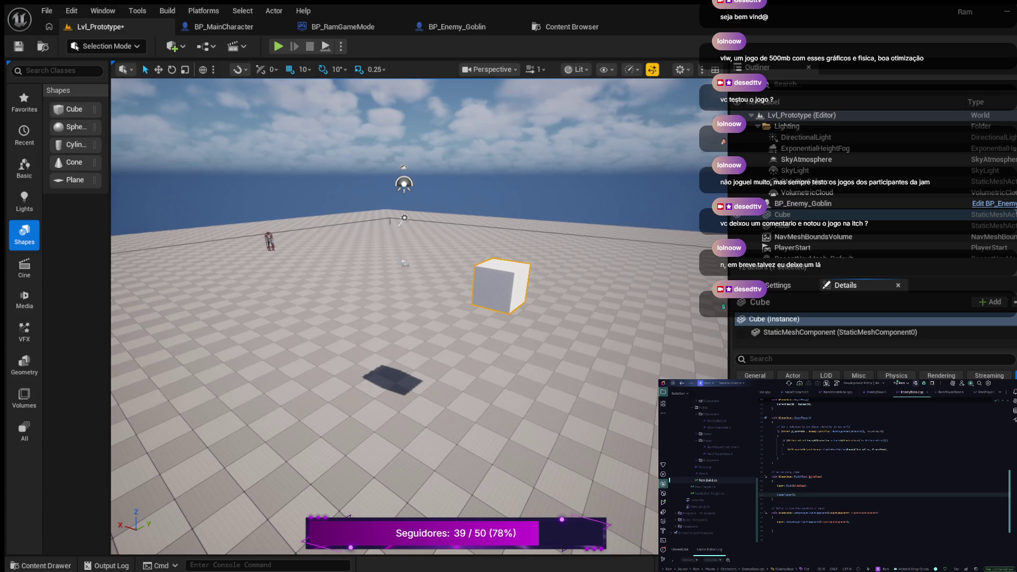
pyautogui.press('End')
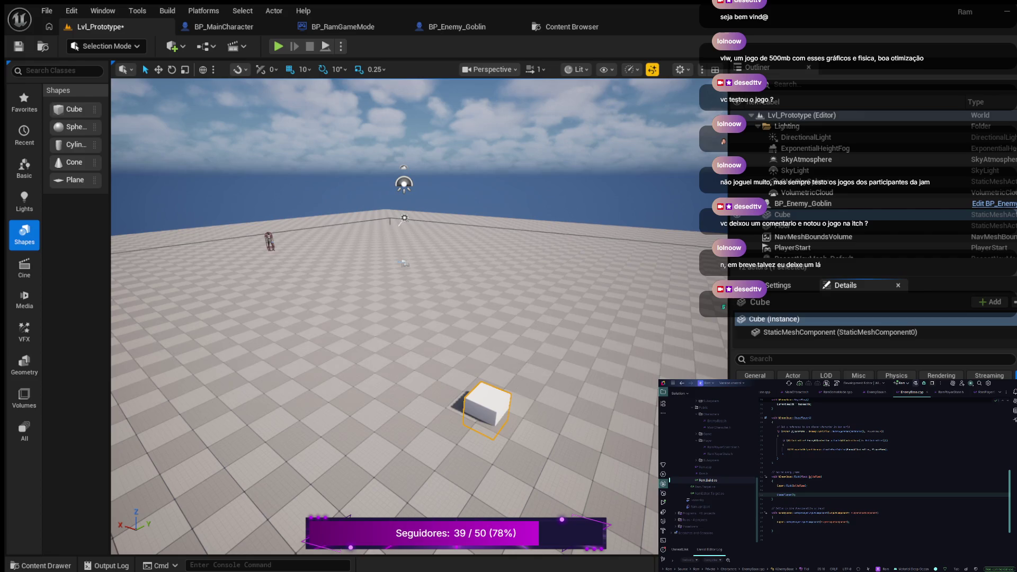
# Step: Position the cube on the floor with the move gizmo, nudging it along X and Y
pyautogui.press('w')
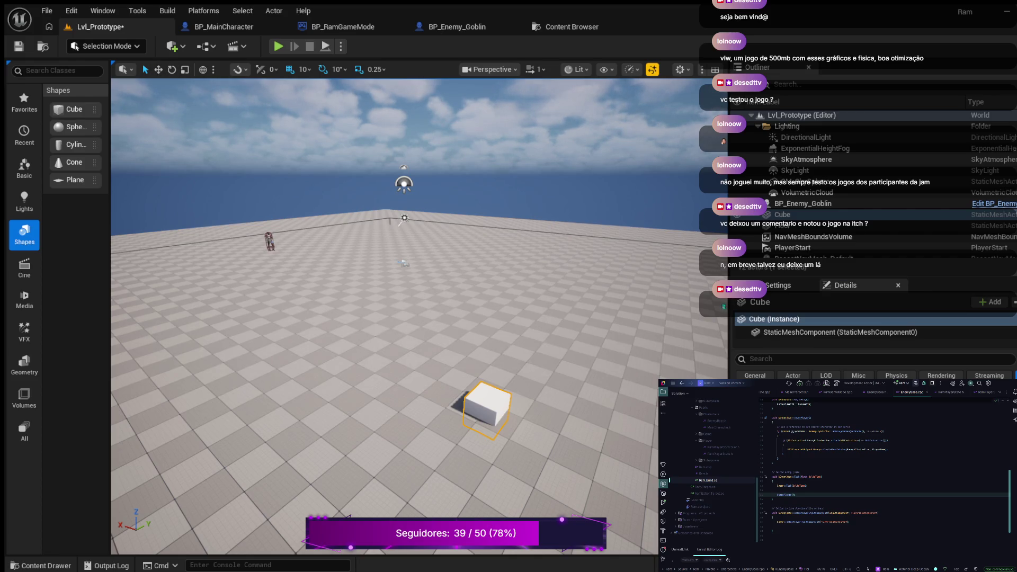
pyautogui.press('w')
pyautogui.moveTo(491, 377); pyautogui.dragTo(492, 364)
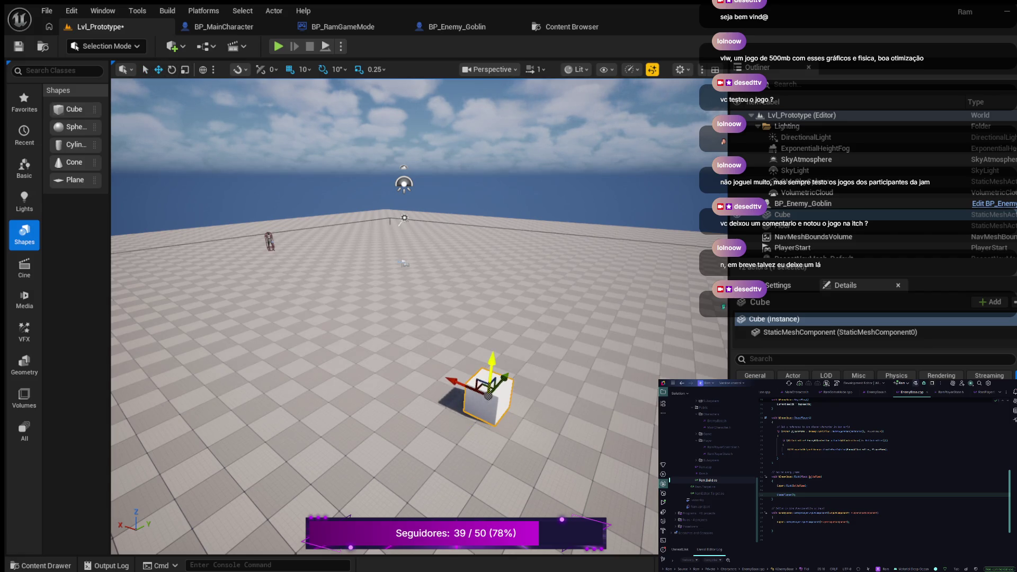
pyautogui.moveTo(392, 318)
pyautogui.mouseDown()
pyautogui.moveTo(392, 286)
pyautogui.moveTo(408, 289)
pyautogui.moveTo(440, 317)
pyautogui.moveTo(411, 331)
pyautogui.moveTo(445, 331)
pyautogui.moveTo(435, 340)
pyautogui.moveTo(445, 291)
pyautogui.moveTo(418, 296)
pyautogui.mouseUp()
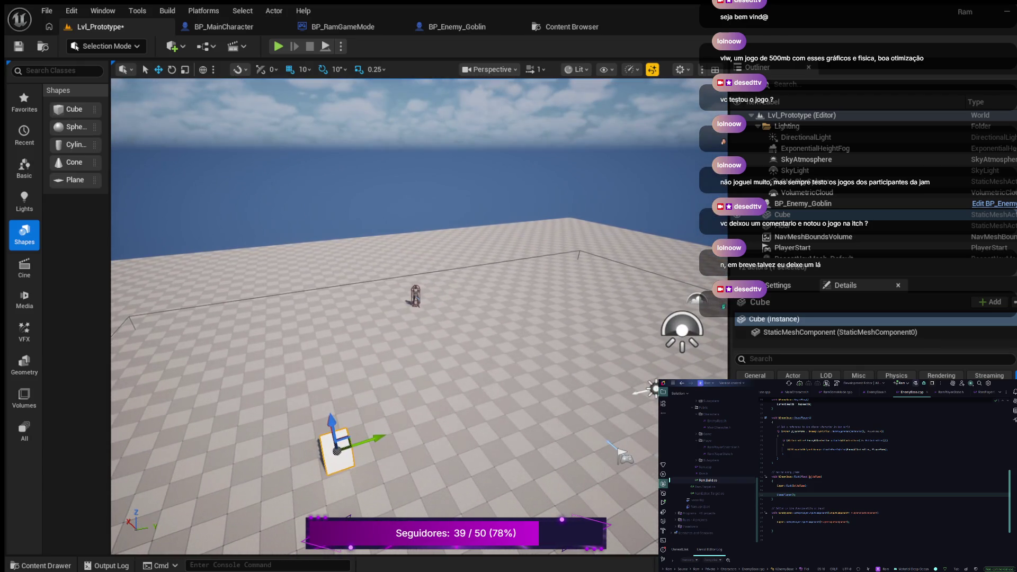
pyautogui.moveTo(371, 438); pyautogui.dragTo(521, 389)
pyautogui.moveTo(465, 372); pyautogui.dragTo(465, 371)
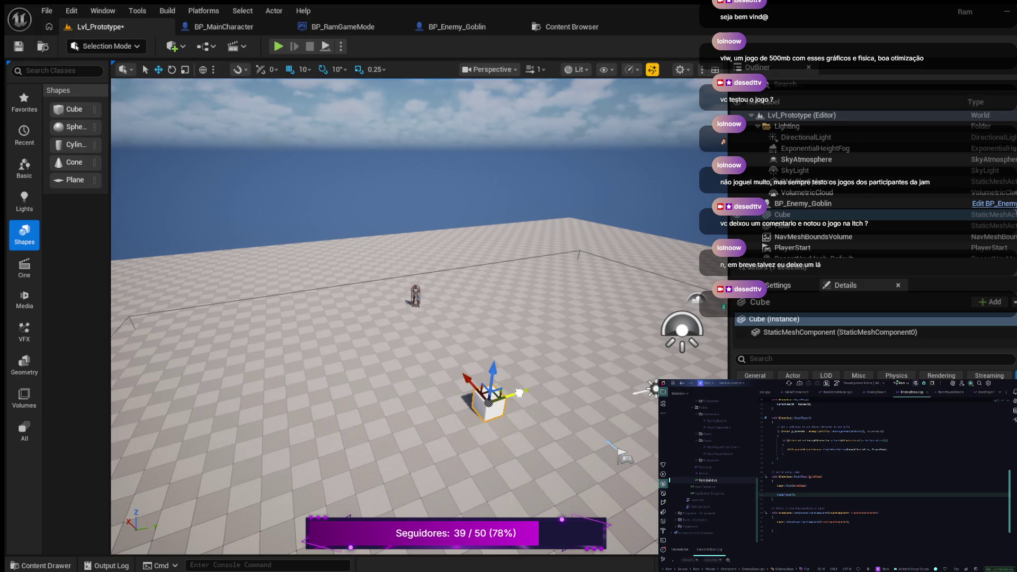
pyautogui.moveTo(520, 393); pyautogui.dragTo(521, 394)
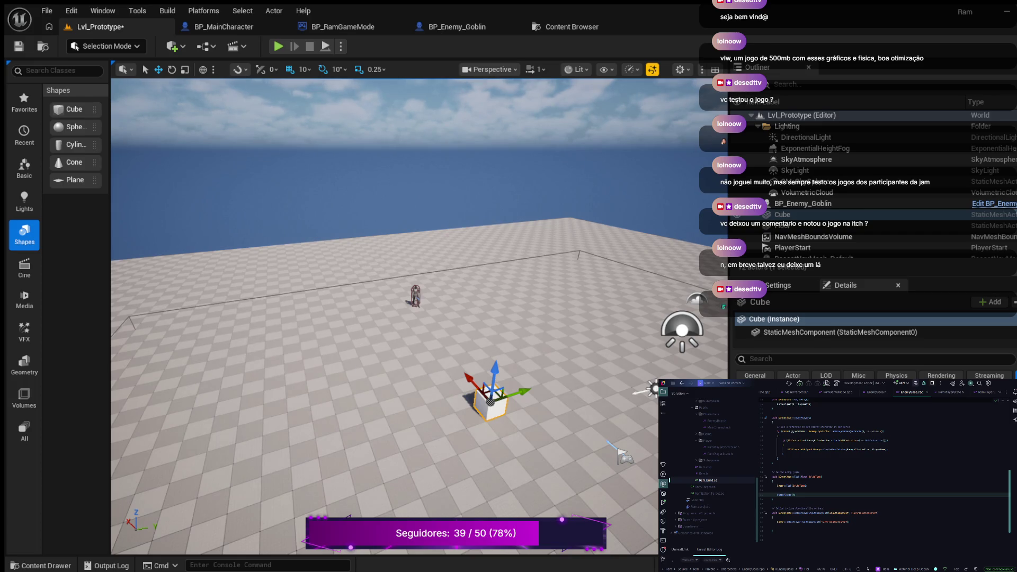
# Step: Stretch the cube into a long box, shift it slightly along Y, and start a playtest
pyautogui.press('Return')
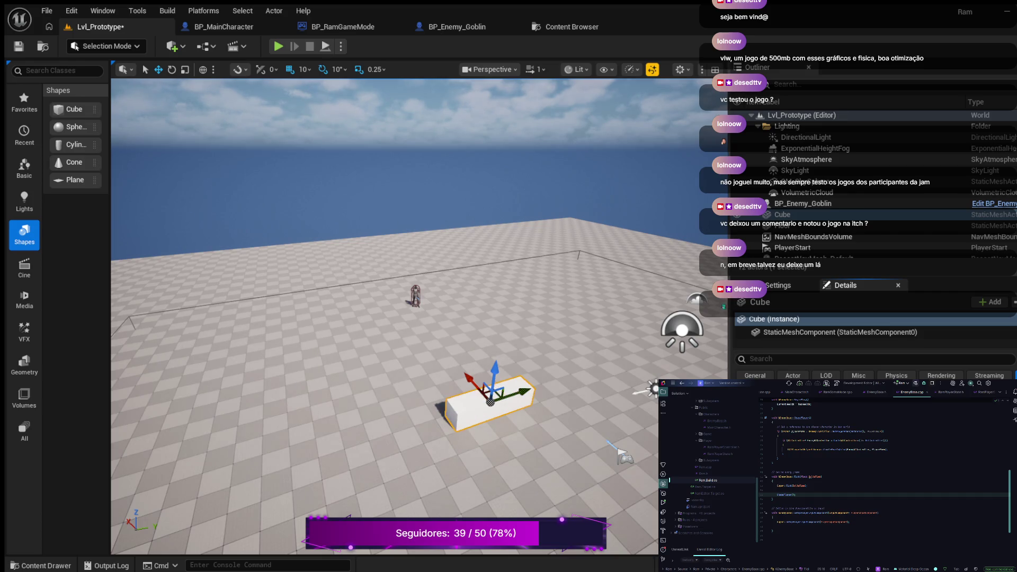
pyautogui.moveTo(522, 390); pyautogui.dragTo(530, 387)
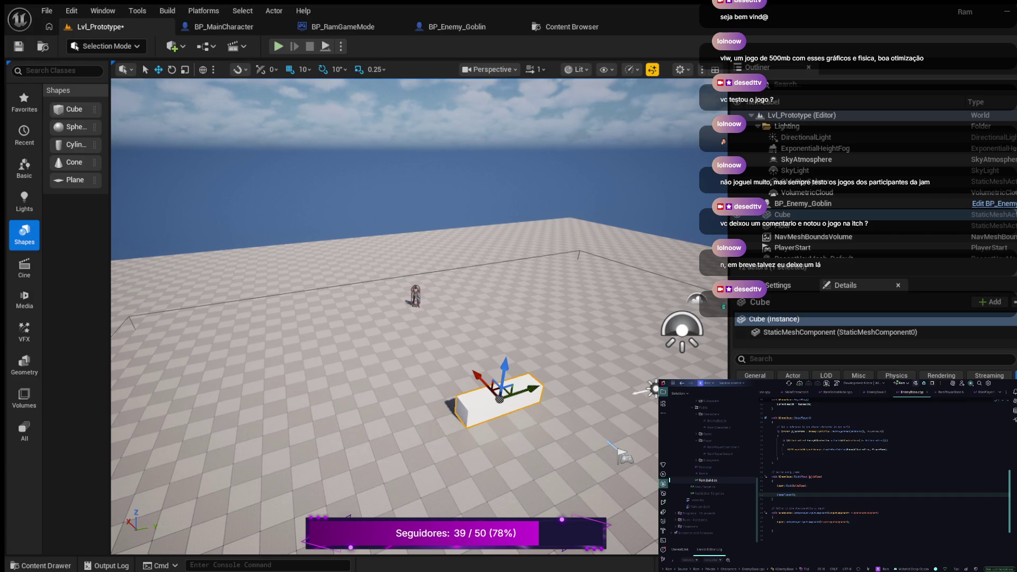
pyautogui.click(277, 46)
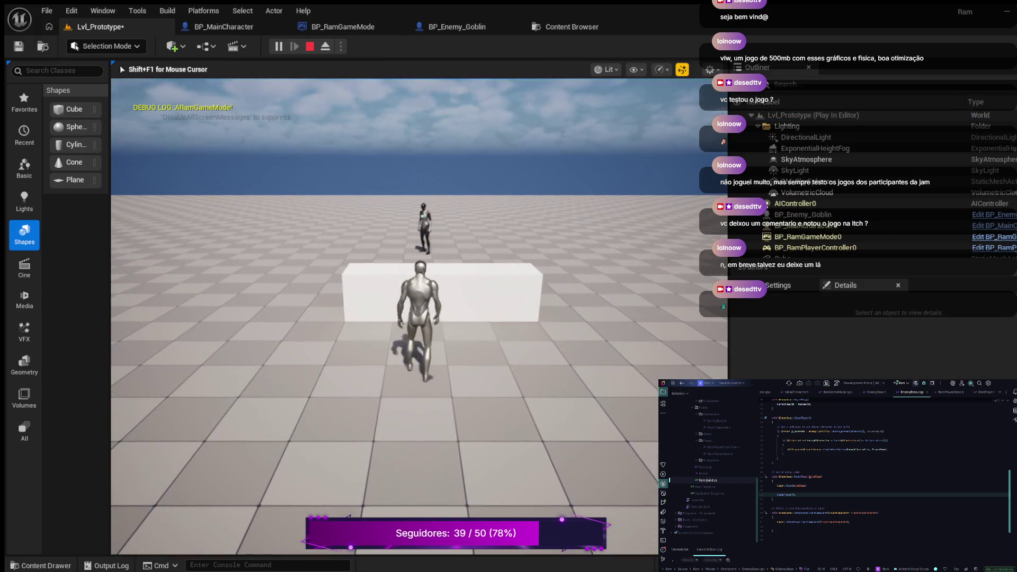
# Step: Run the character forward toward the new box, then stop the playtest and return to the editor
pyautogui.press('w')
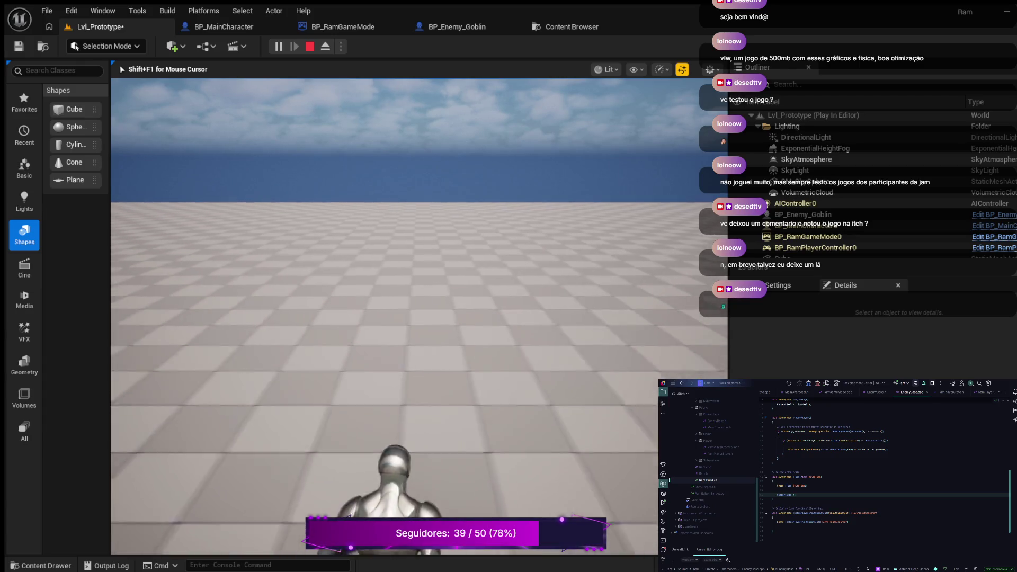
pyautogui.press('Escape')
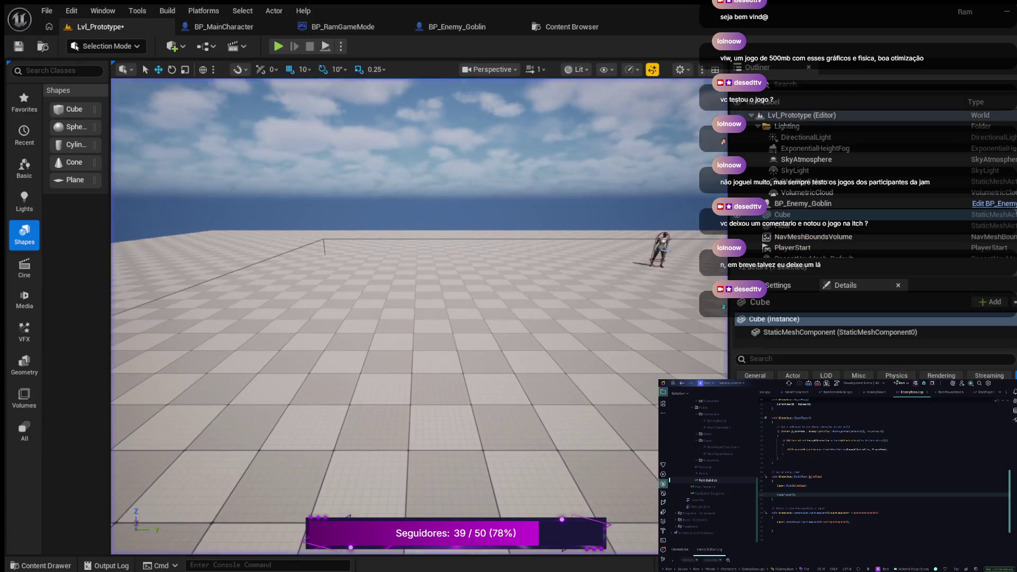
# Step: Focus the viewport on the cube obstacle, then switch to the BP_MainCharacter Blueprint
pyautogui.scroll(-5, 418, 318)
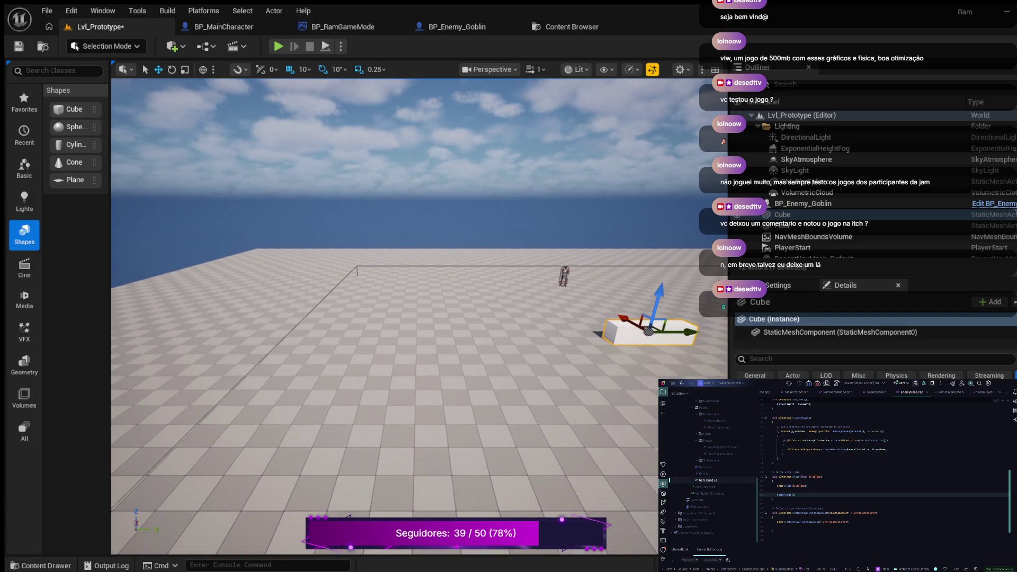
pyautogui.press('f')
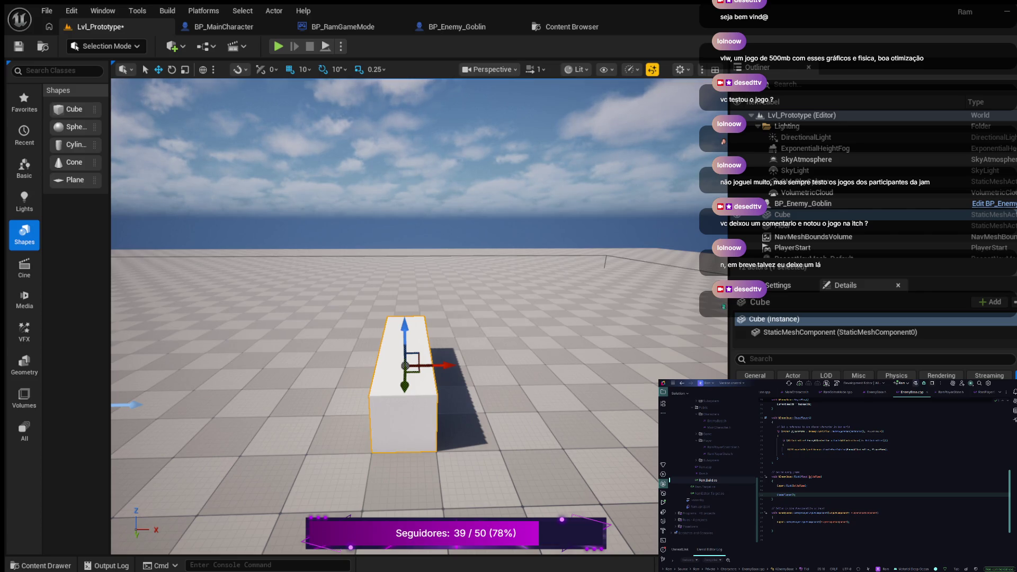
pyautogui.click(223, 27)
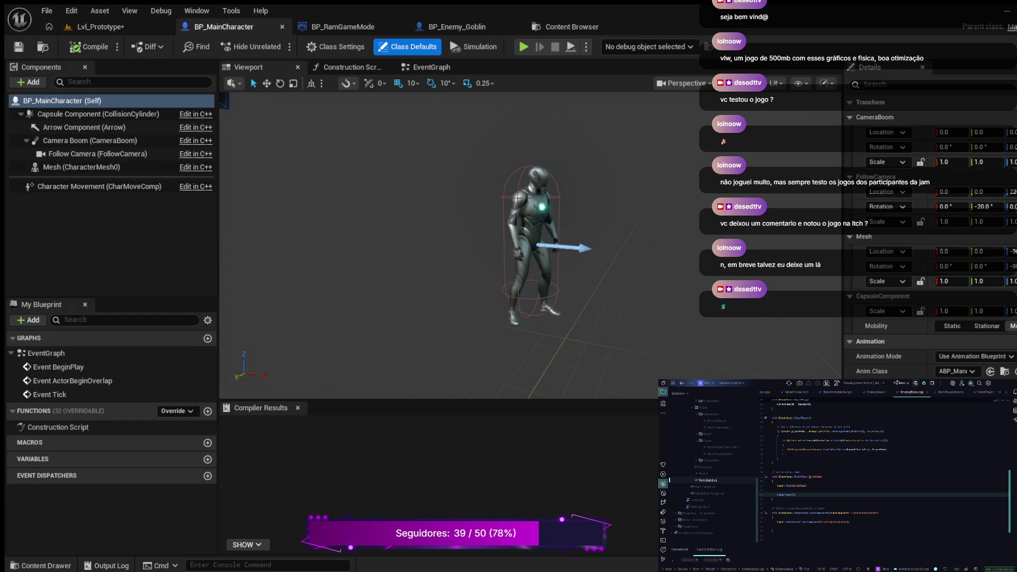
pyautogui.scroll(-3, 460, 244)
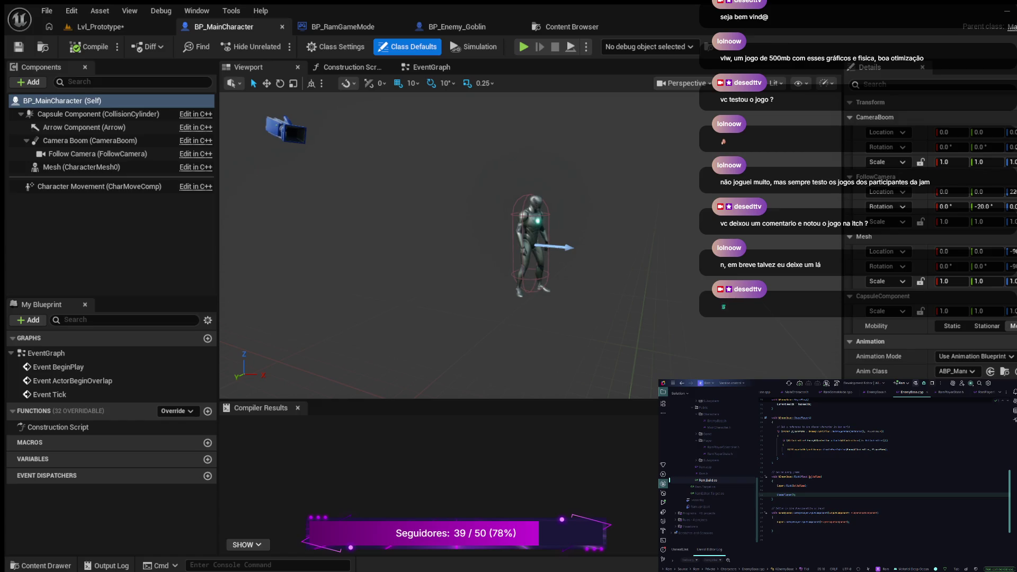
pyautogui.scroll(2, 460, 244)
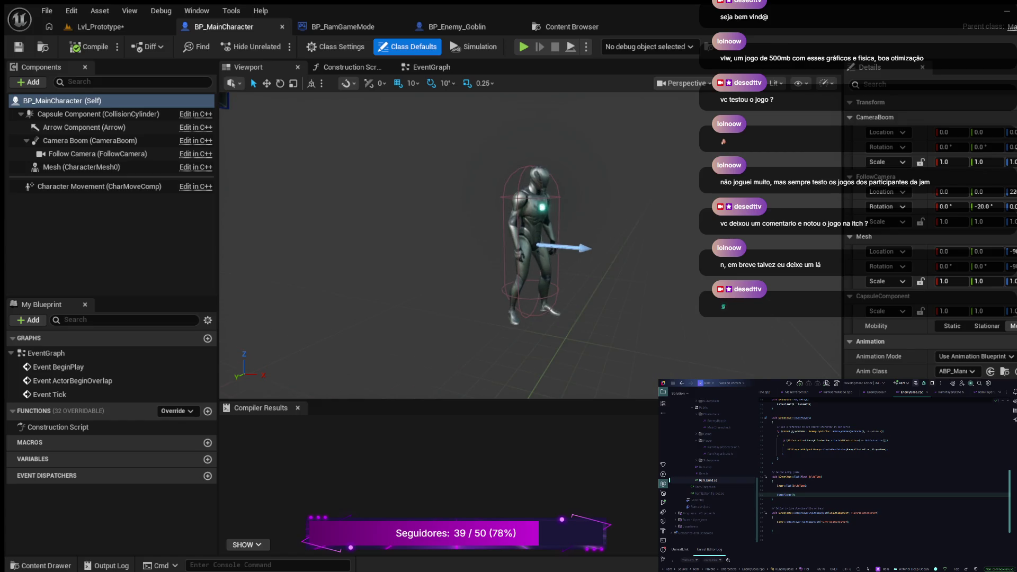
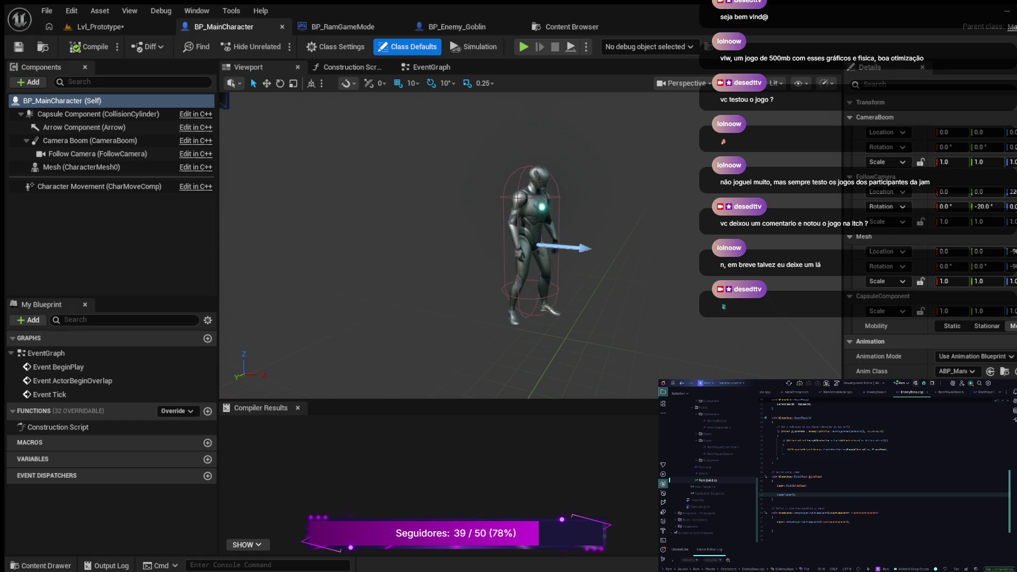
# Step: Switch to the BP_Enemy_Goblin Blueprint, which has the Quinn mesh and the ABP_Manny anim class
pyautogui.click(456, 27)
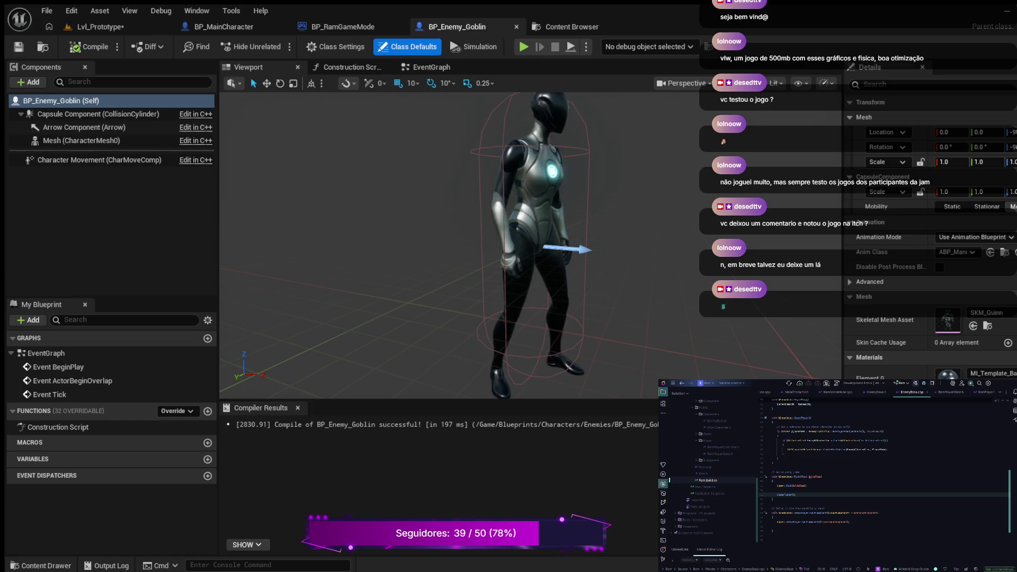
# Step: Locate the goblin's SKM_Quinn mesh and ABP_Manny anim class in the Content Browser
pyautogui.scroll(-3, 533, 247)
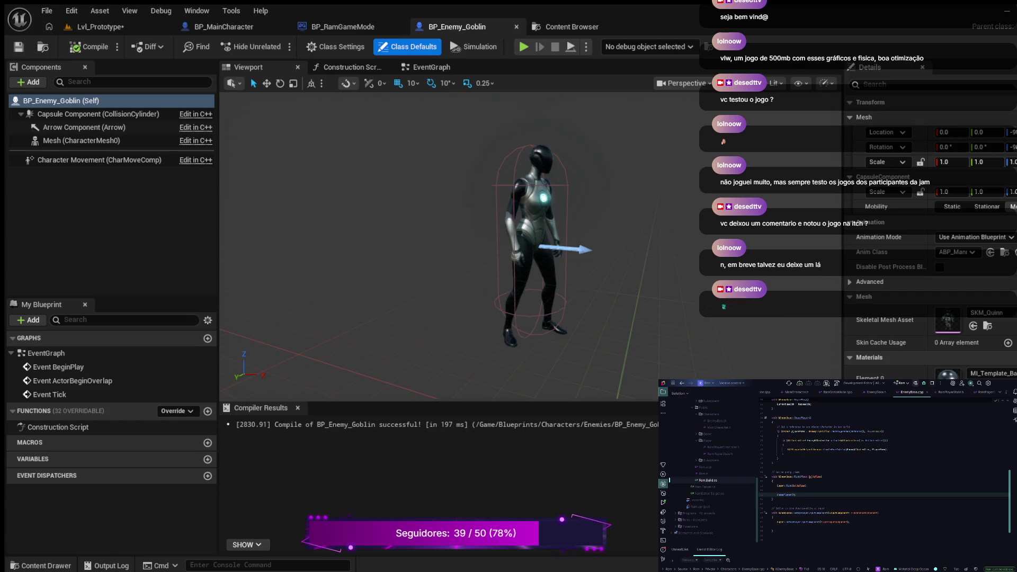
pyautogui.scroll(3, 533, 247)
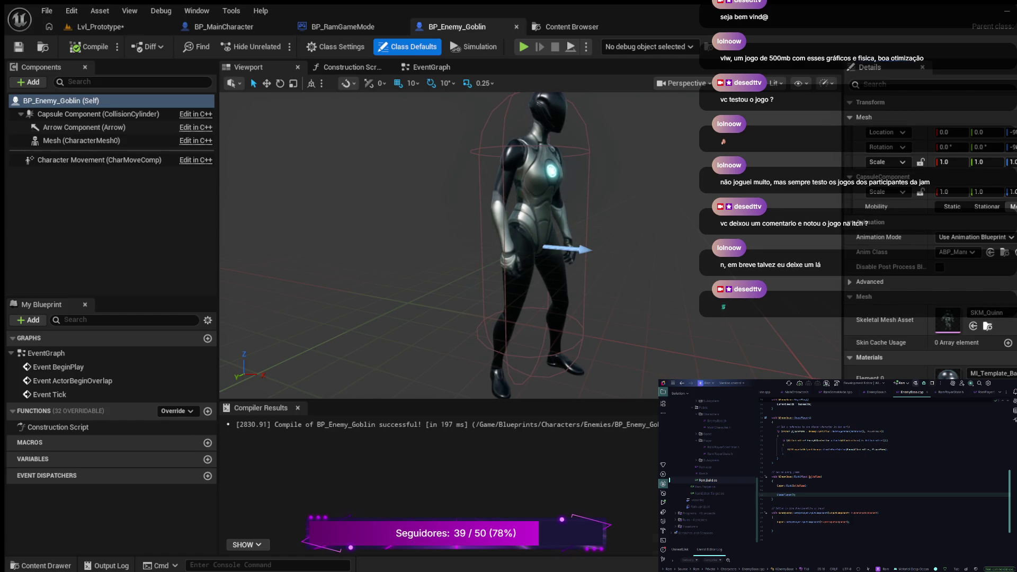
pyautogui.click(987, 326)
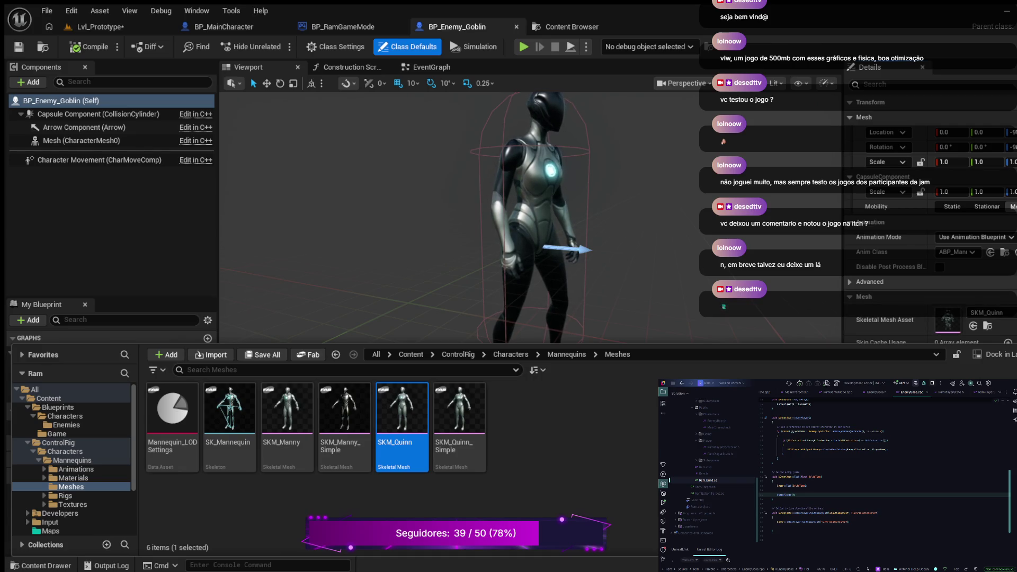
pyautogui.click(1004, 252)
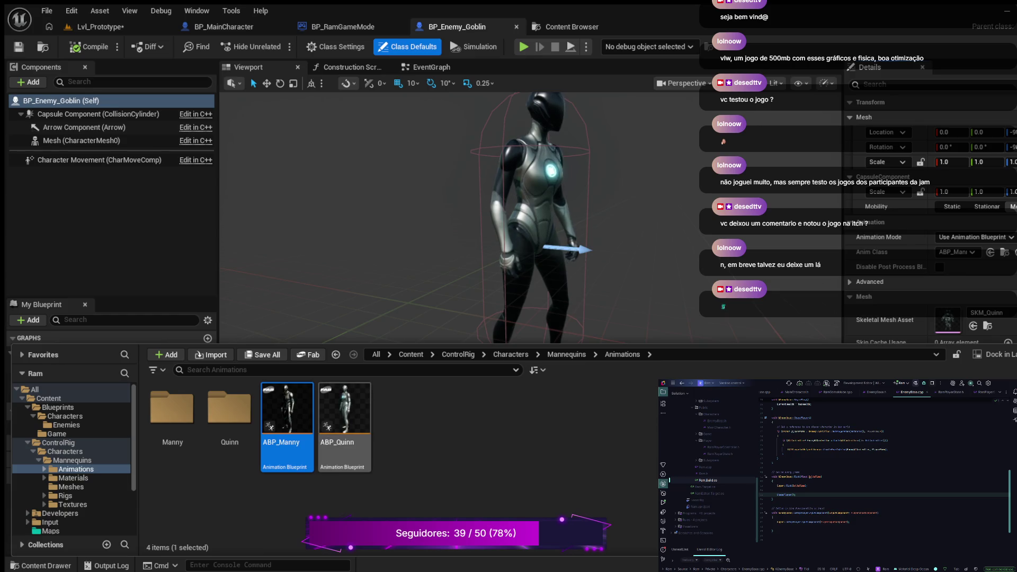
# Step: Assign ABP_Quinn as the goblin's Anim Class, recompile, and open ABP_Quinn
pyautogui.click(345, 418)
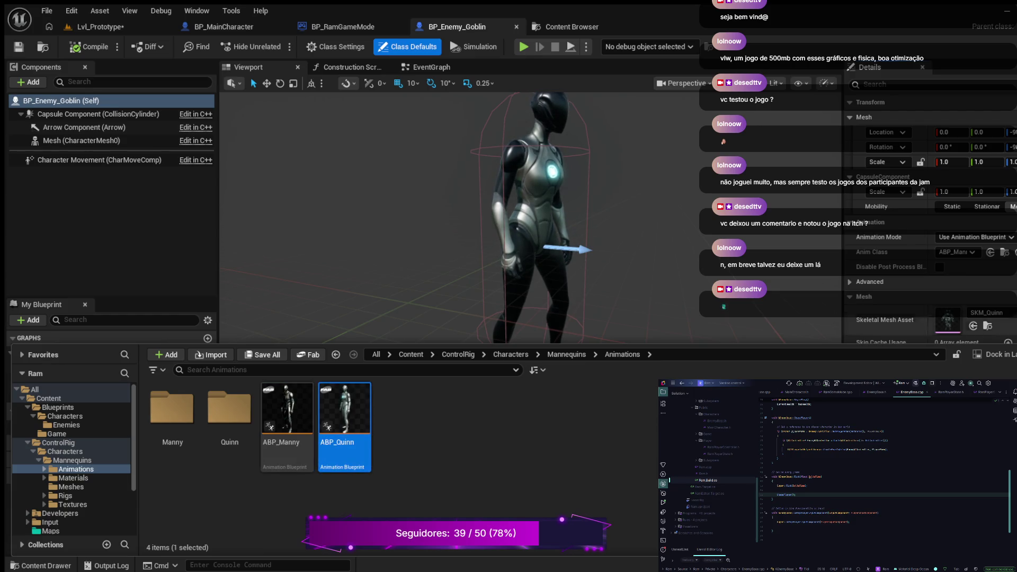
pyautogui.click(990, 252)
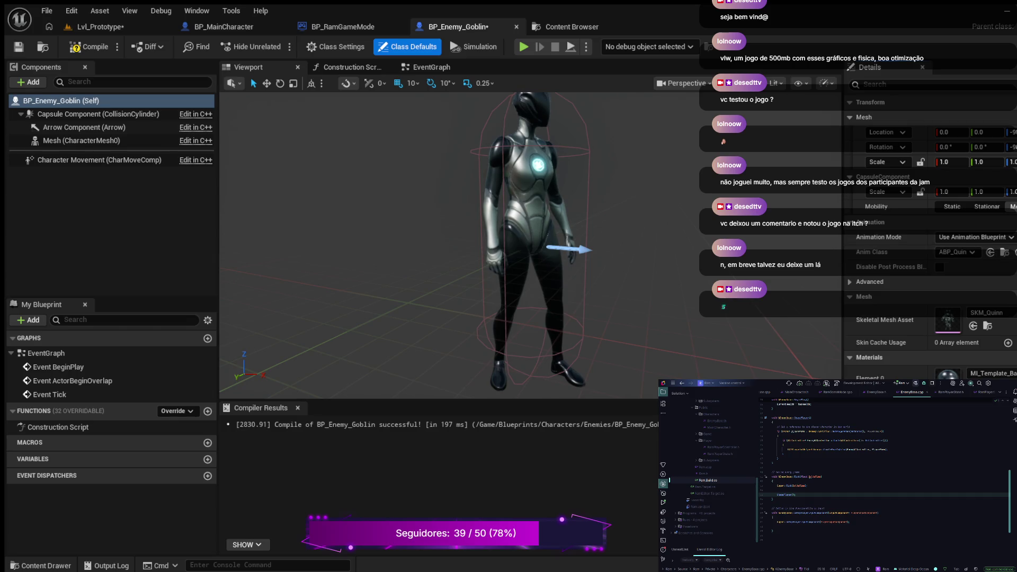
pyautogui.click(76, 48)
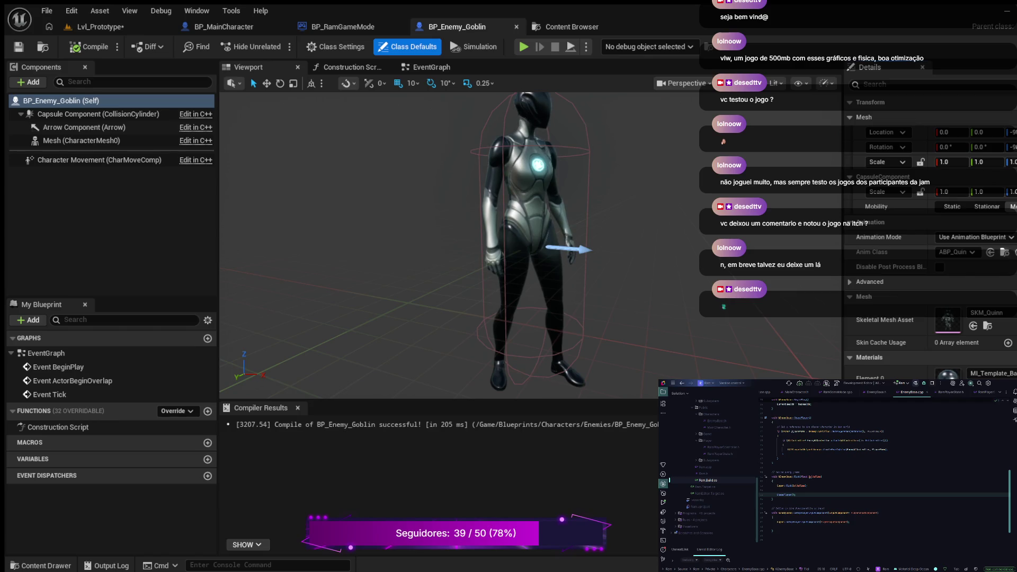
pyautogui.hotkey('ctrl', 'space')
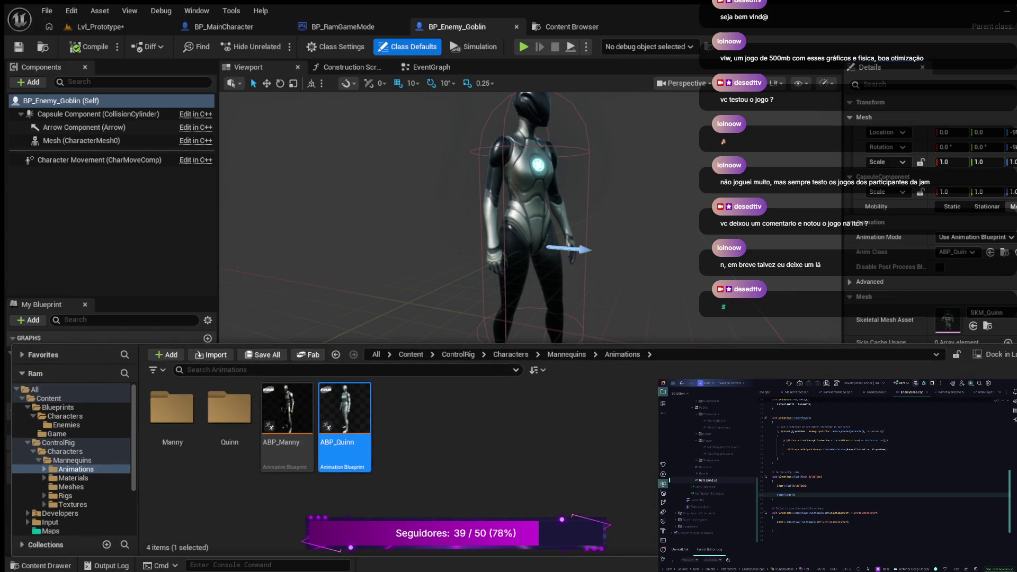
pyautogui.press('Return')
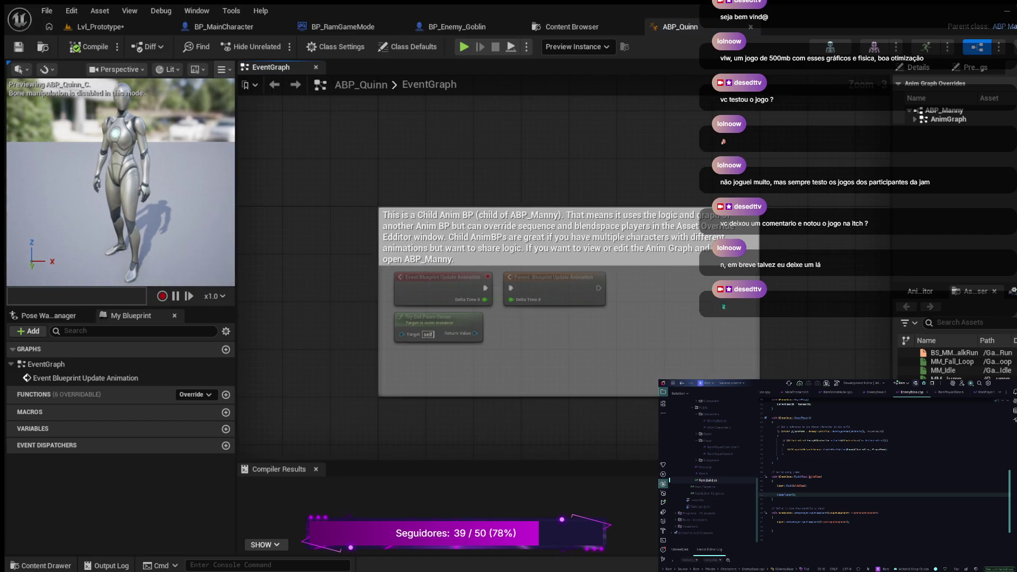
# Step: Frame ABP_Quinn's child-of-ABP_Manny comment, then open ABP_Manny from the Content Drawer
pyautogui.scroll(-3, 343, 197)
pyautogui.press('Home')
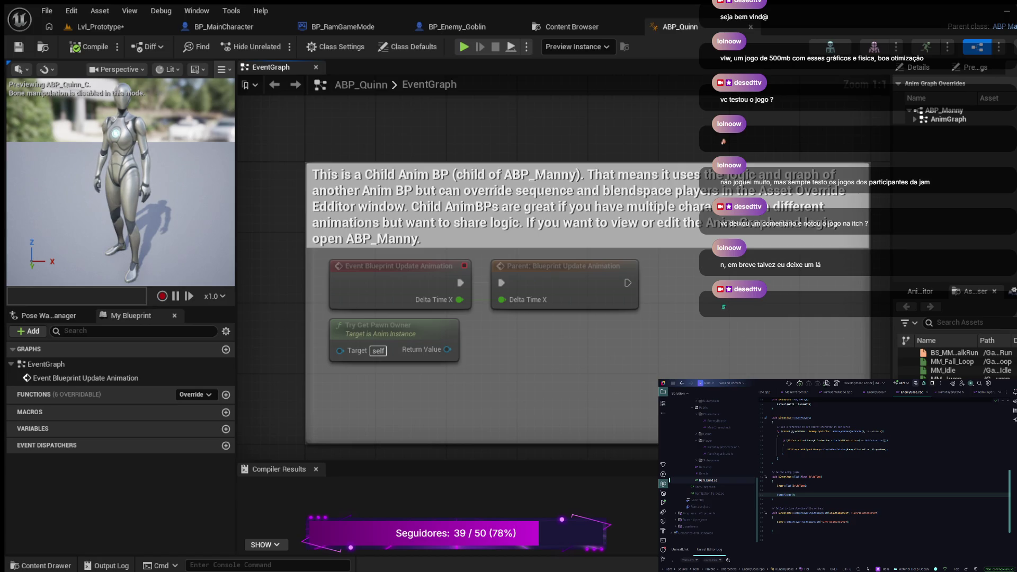
pyautogui.click(40, 565)
pyautogui.click(287, 397)
pyautogui.doubleClick(288, 398)
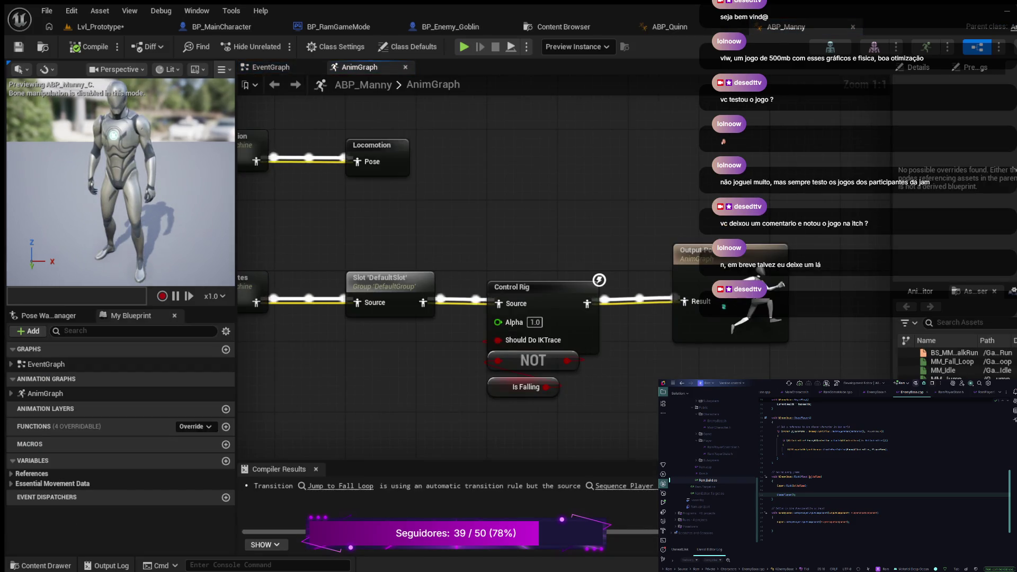
# Step: Recentre ABP_Manny's AnimGraph and enter its Main States state machine node
pyautogui.scroll(-2, 451, 265)
pyautogui.scroll(3, 583, 222)
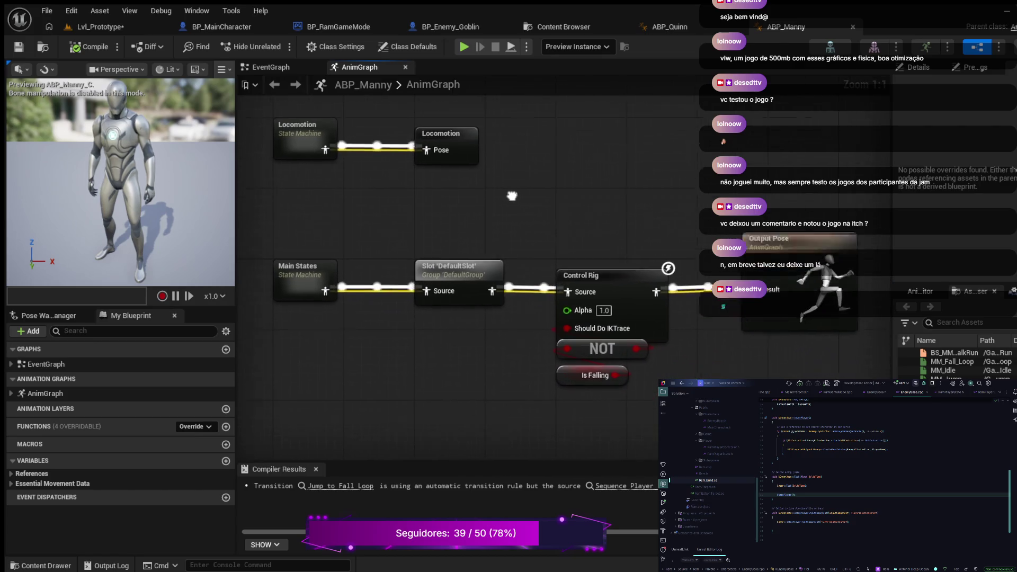
pyautogui.moveTo(511, 196); pyautogui.dragTo(519, 179)
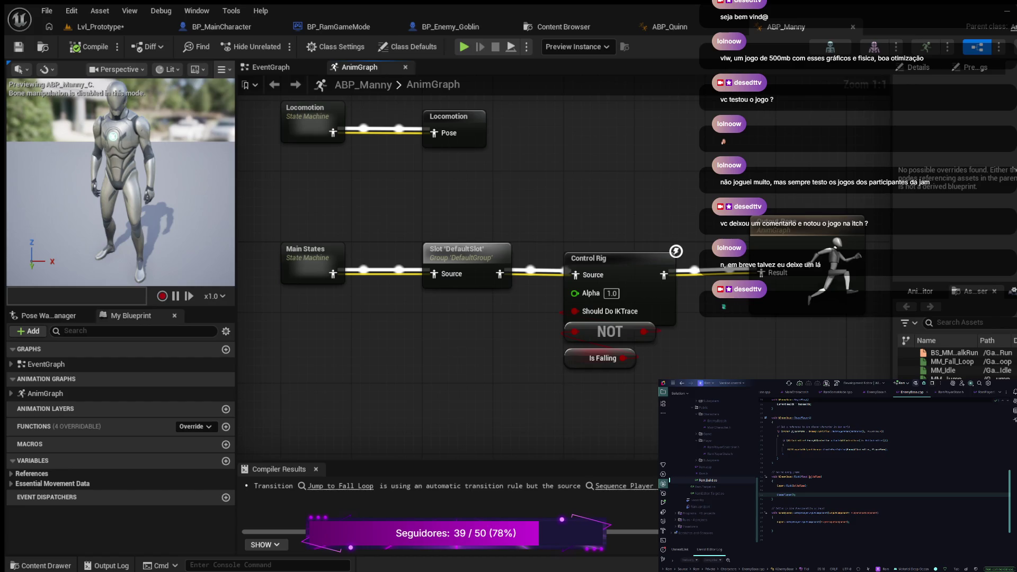
pyautogui.scroll(-2, 510, 224)
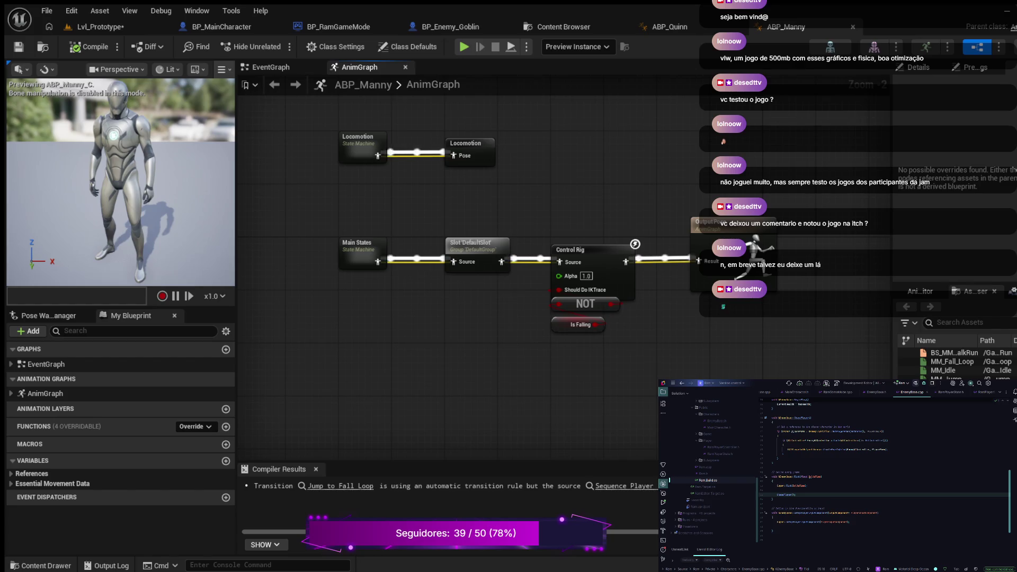
pyautogui.scroll(2, 327, 281)
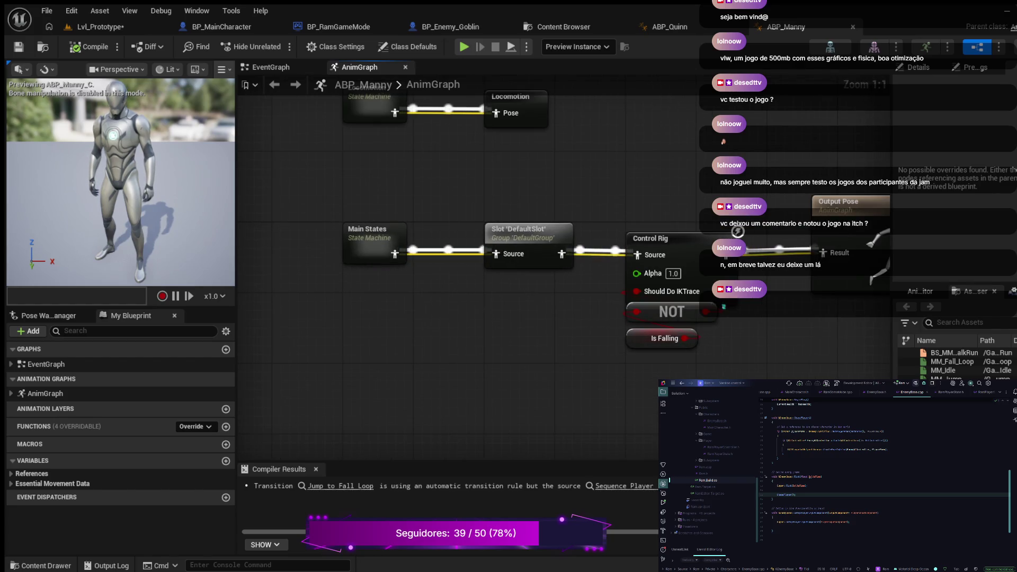
pyautogui.doubleClick(371, 236)
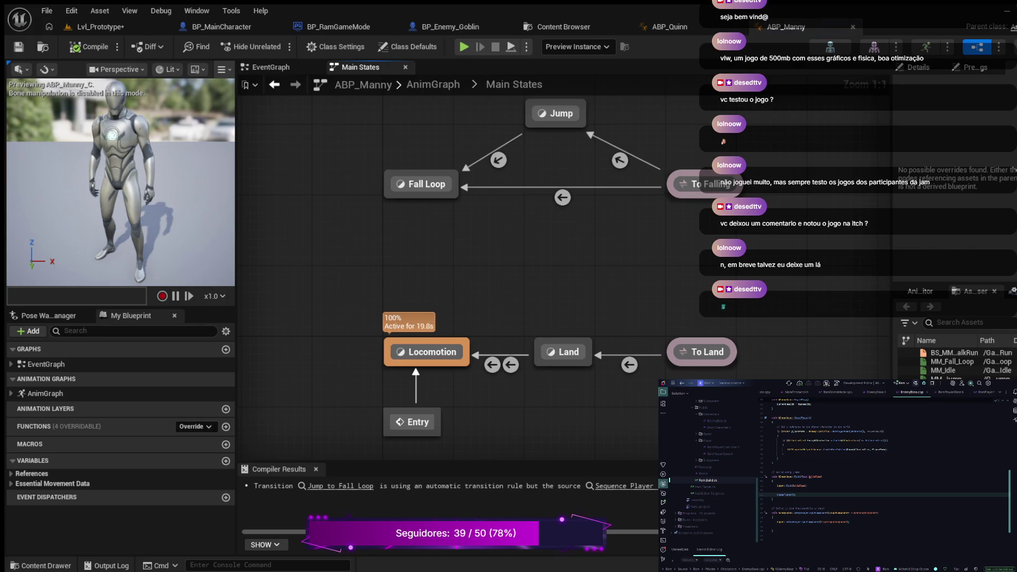
# Step: Look inside the Locomotion state and its Locomotion state machine, then return to Main States
pyautogui.doubleClick(427, 352)
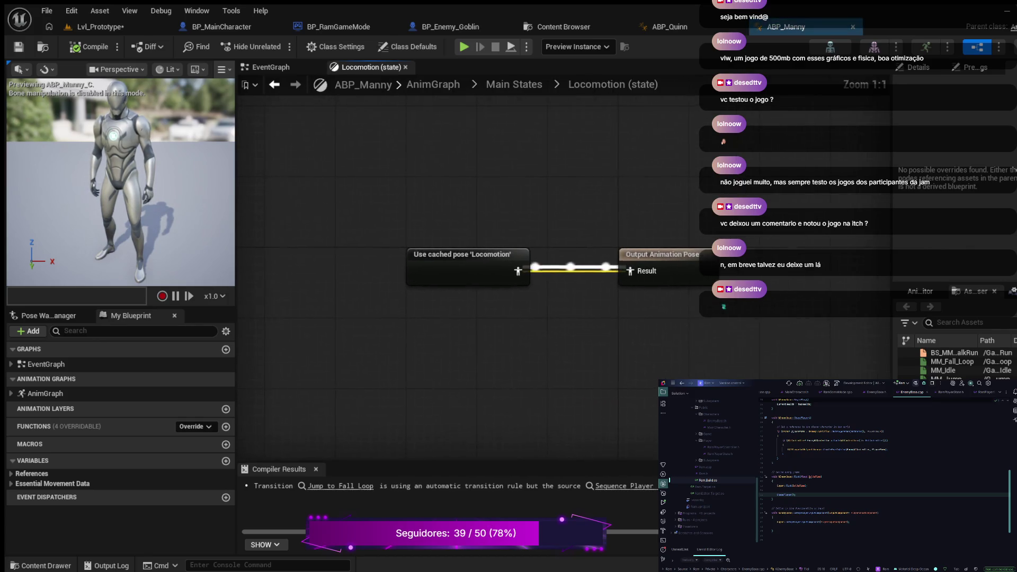
pyautogui.doubleClick(461, 257)
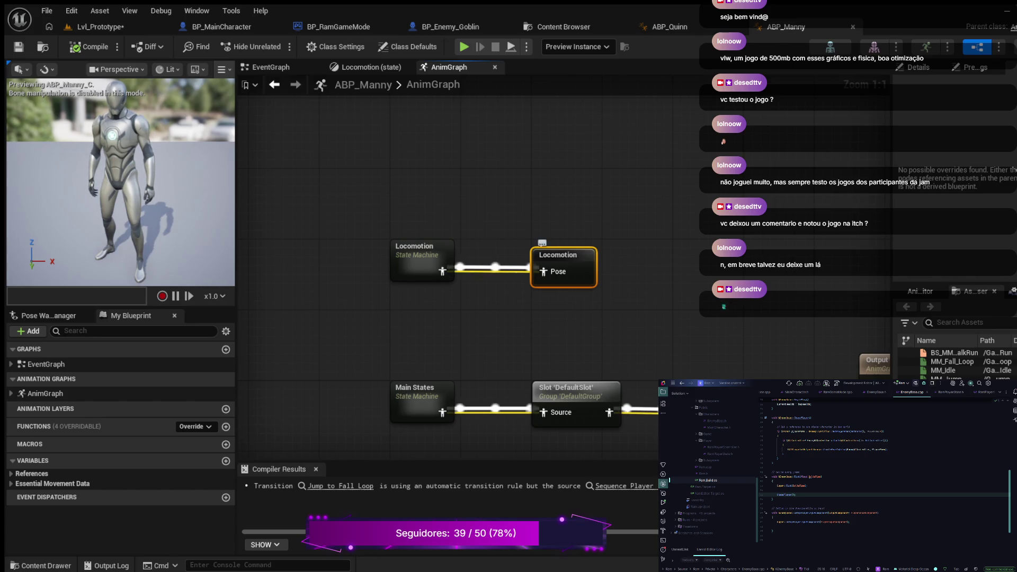
pyautogui.doubleClick(418, 252)
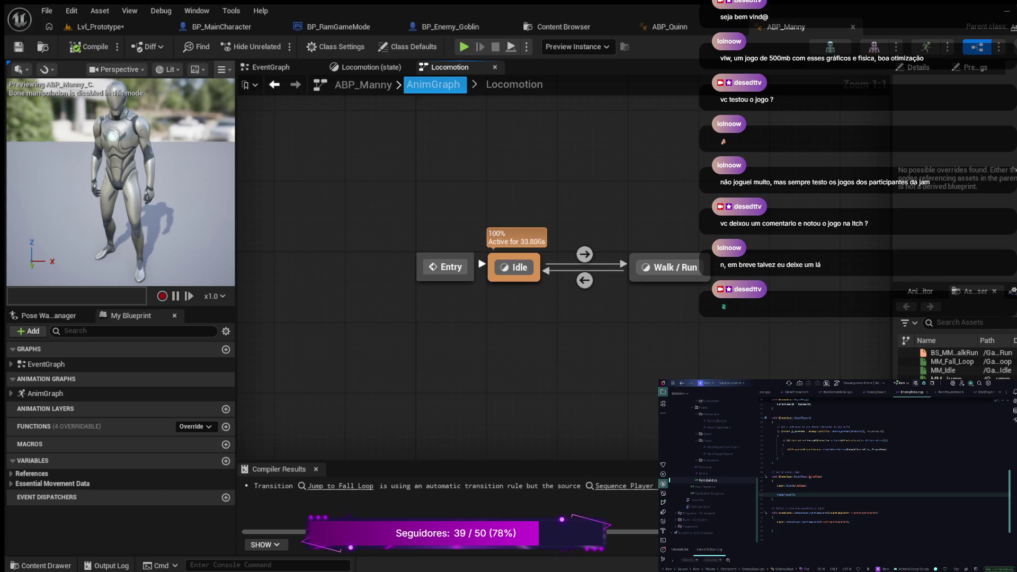
pyautogui.click(366, 67)
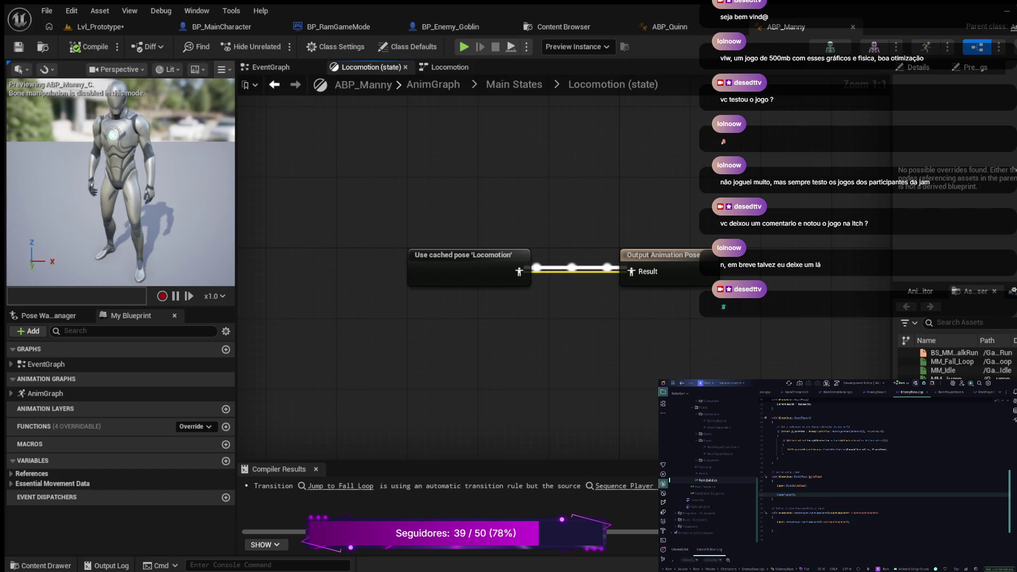
pyautogui.click(514, 84)
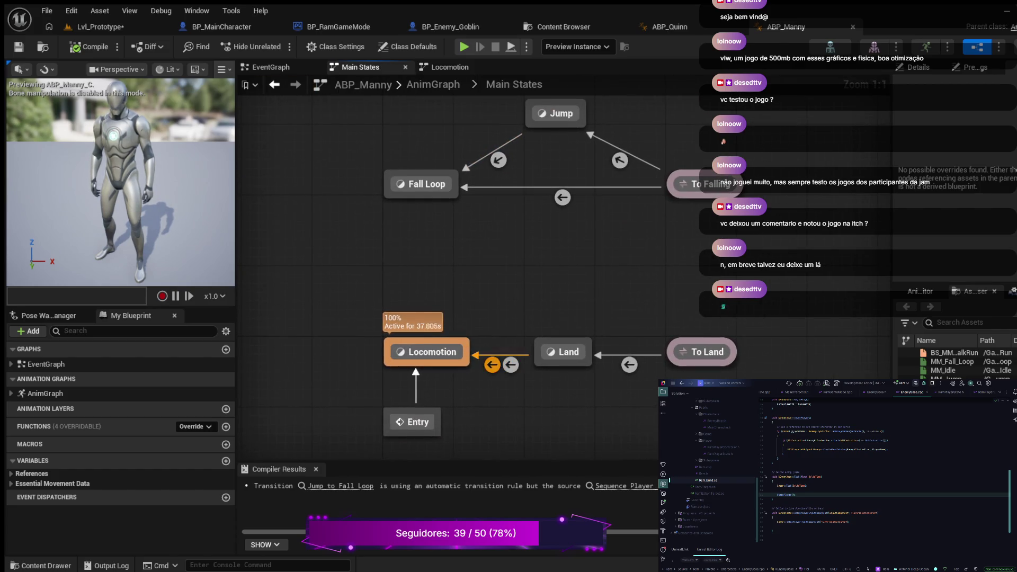
# Step: Re-enter the Locomotion state, follow its cached pose, and open the Walk / Run state
pyautogui.moveTo(522, 244)
pyautogui.mouseDown()
pyautogui.moveTo(545, 295)
pyautogui.moveTo(545, 327)
pyautogui.moveTo(558, 291)
pyautogui.moveTo(526, 278)
pyautogui.mouseUp()
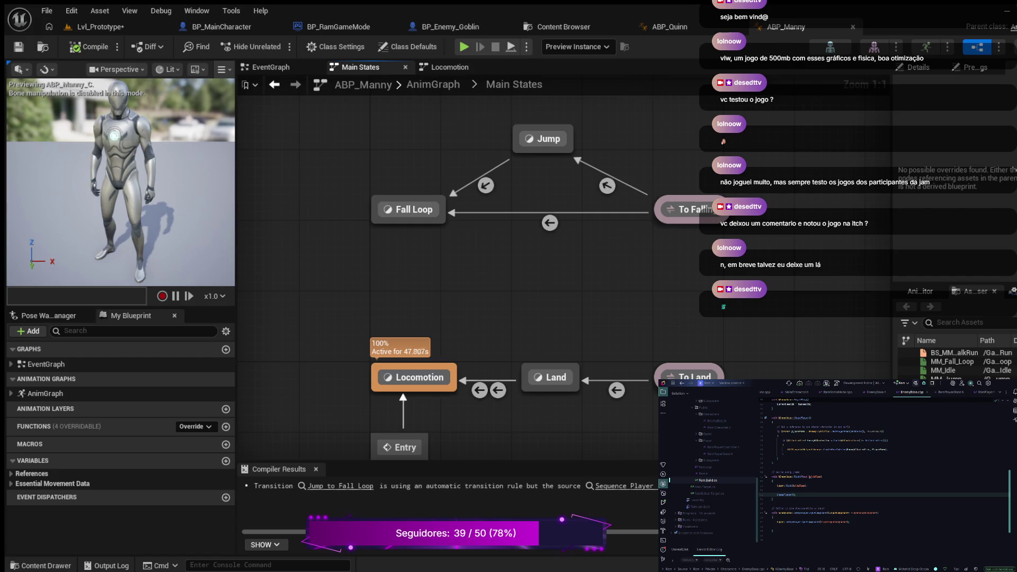
pyautogui.scroll(-1, 553, 279)
pyautogui.moveTo(529, 289); pyautogui.dragTo(643, 291)
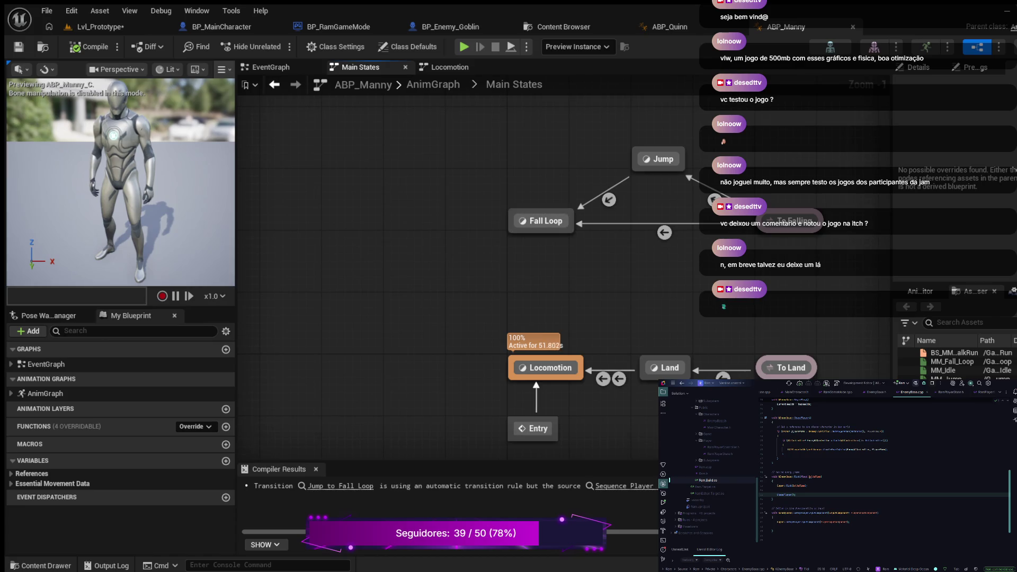
pyautogui.doubleClick(545, 368)
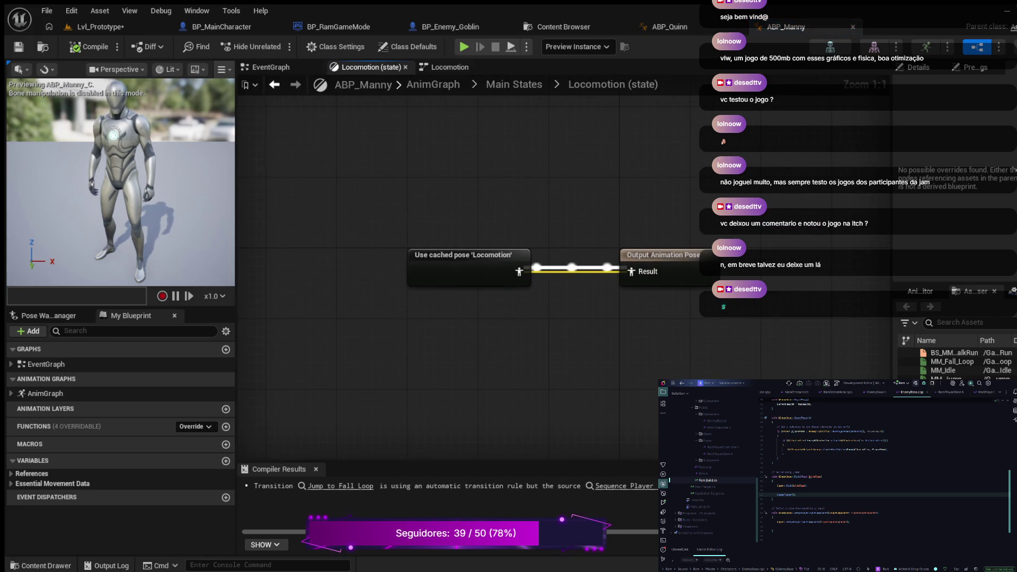
pyautogui.click(663, 271)
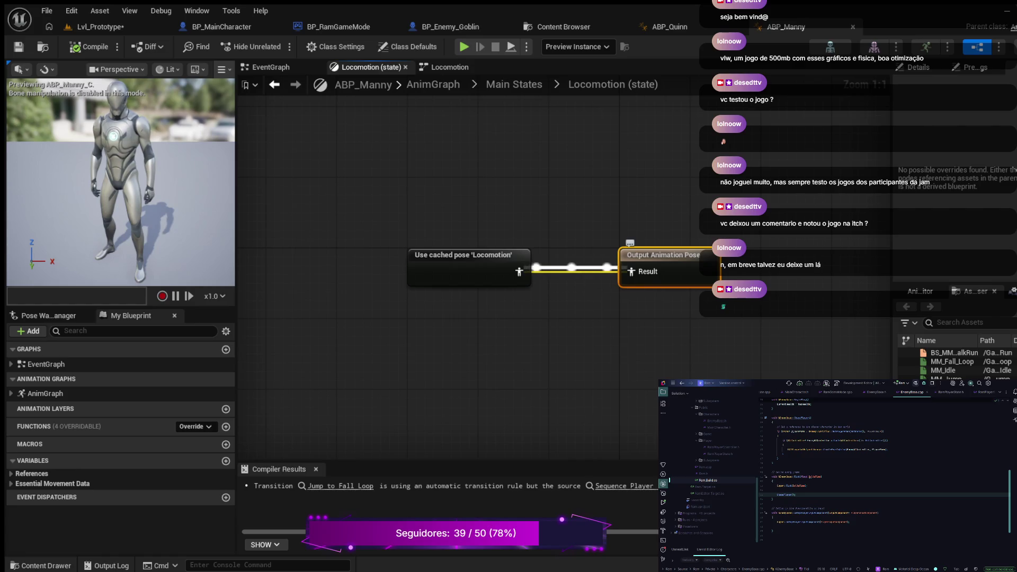
pyautogui.doubleClick(45, 393)
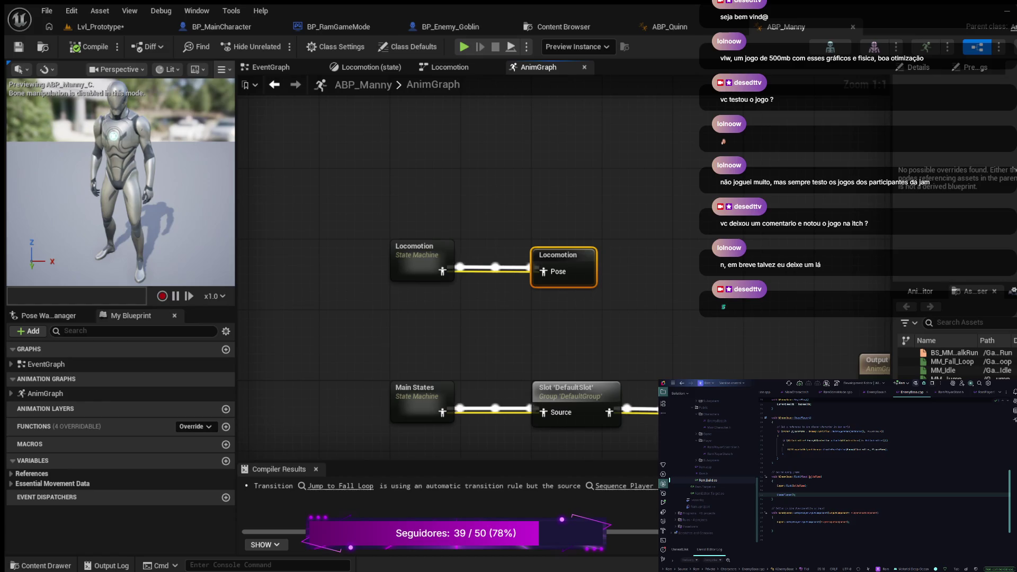
pyautogui.doubleClick(419, 254)
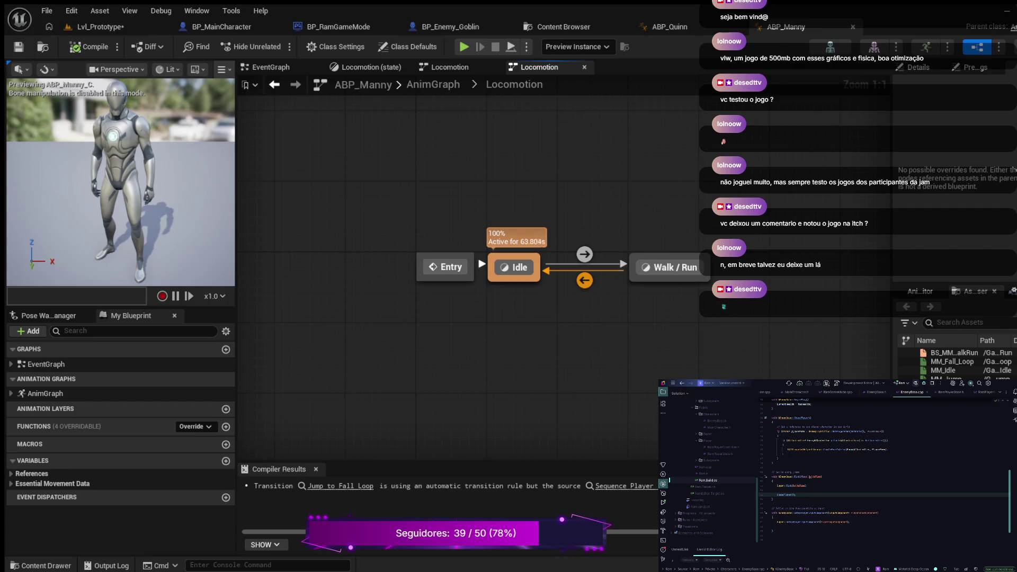
pyautogui.doubleClick(671, 267)
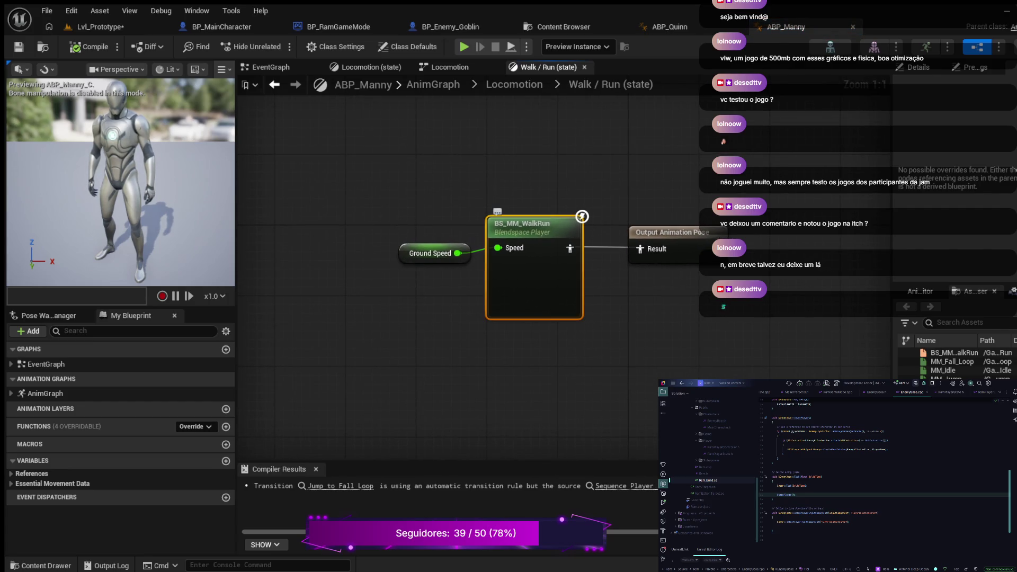
# Step: Open BS_MM_WalkRun from the Walk / Run state's Blendspace Player node
pyautogui.doubleClick(522, 227)
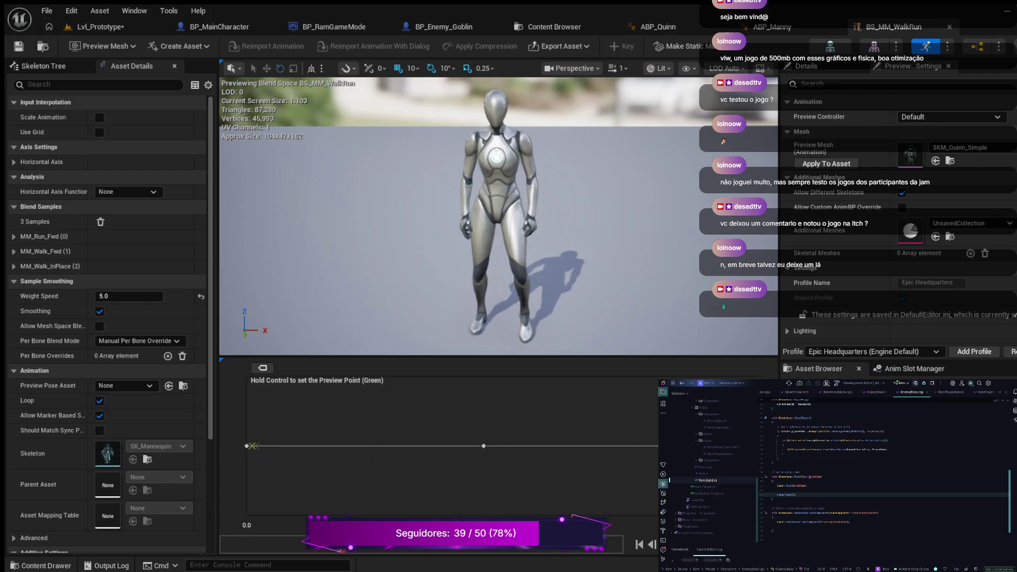
# Step: Scrub the BS_MM_WalkRun preview point between idle, walking and running speeds
pyautogui.moveTo(246, 447); pyautogui.dragTo(667, 446)
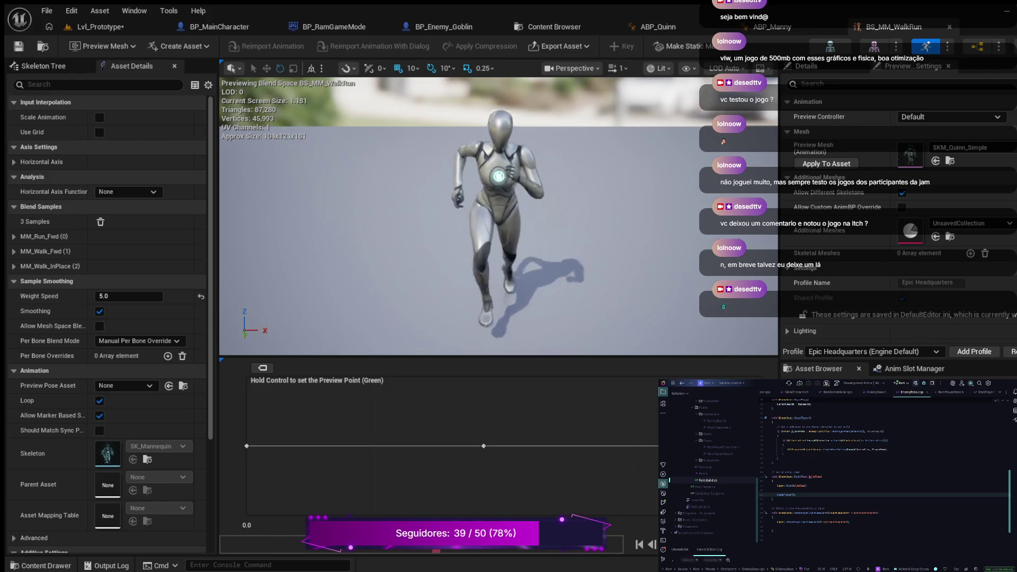
pyautogui.moveTo(667, 446)
pyautogui.mouseDown()
pyautogui.moveTo(468, 446)
pyautogui.moveTo(485, 446)
pyautogui.mouseUp()
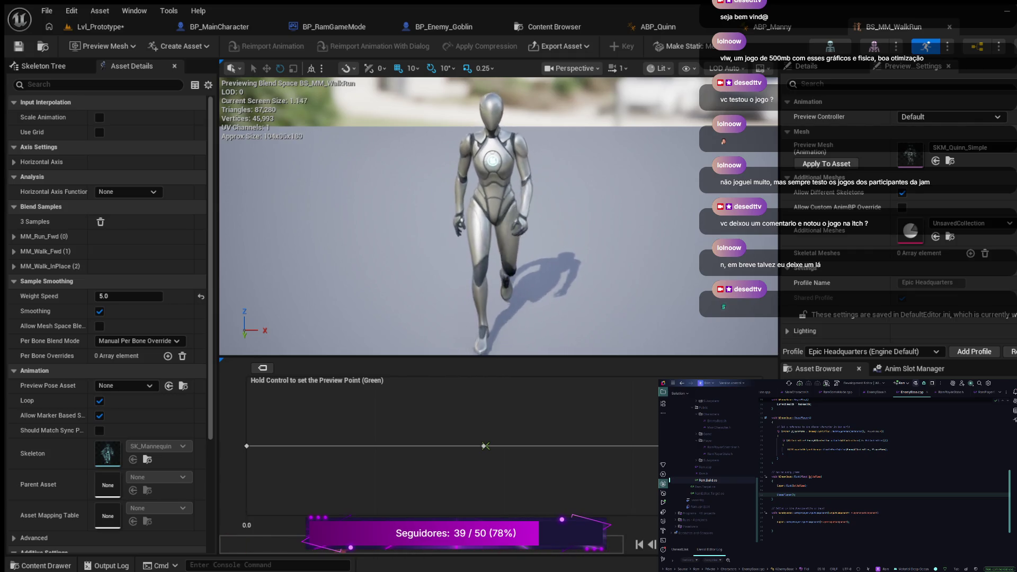
pyautogui.moveTo(484, 446); pyautogui.dragTo(246, 446)
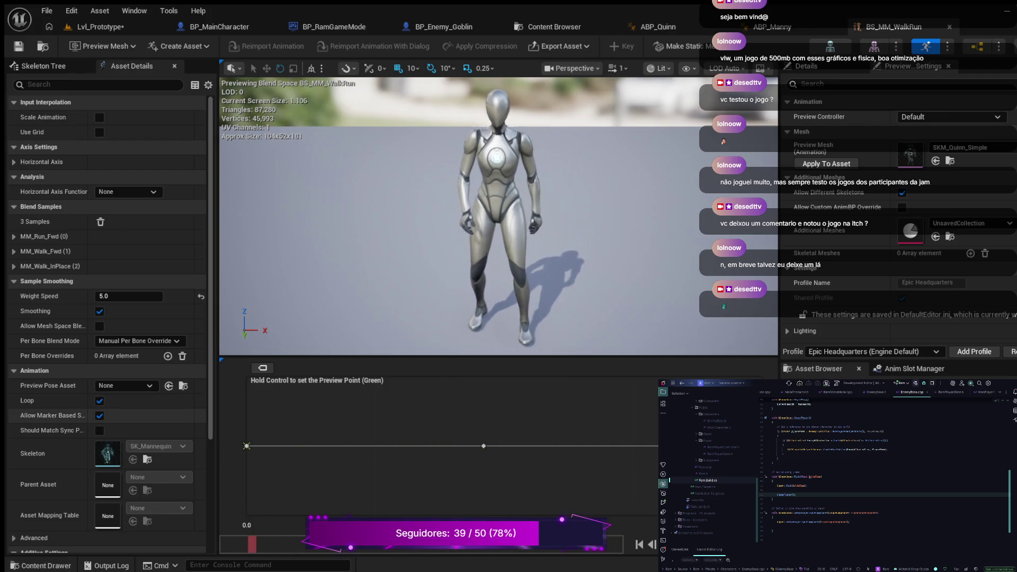
pyautogui.moveTo(246, 446); pyautogui.dragTo(302, 446)
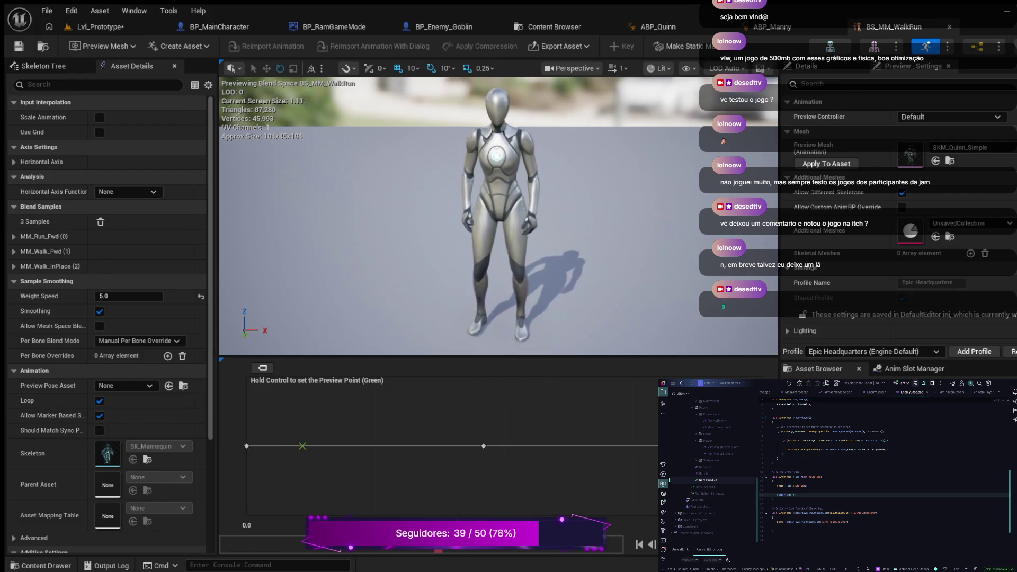
pyautogui.moveTo(303, 446); pyautogui.dragTo(486, 446)
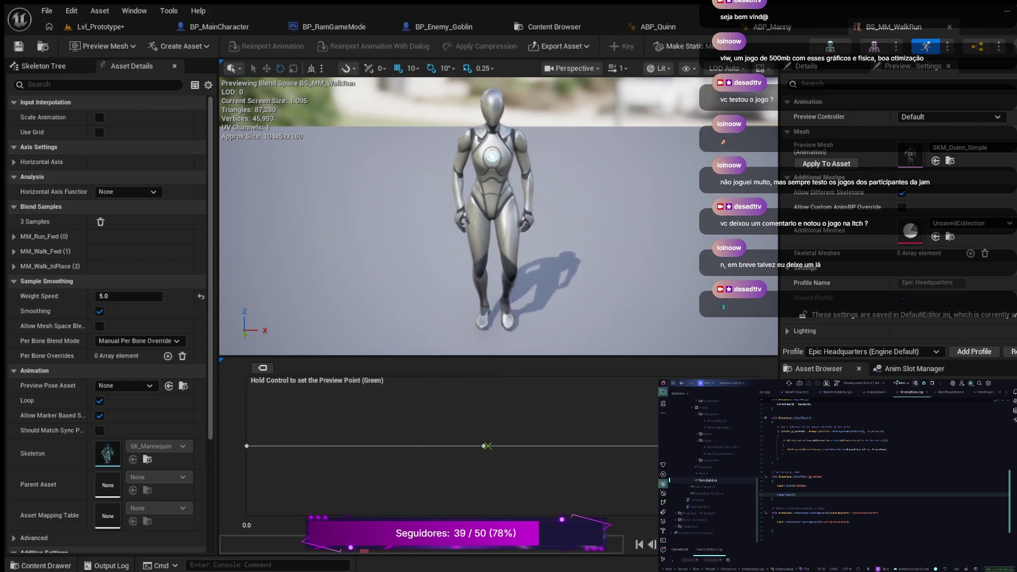
# Step: Check the walk sample and the idle sample at speed 0, then return to ABP_Quinn
pyautogui.click(483, 446)
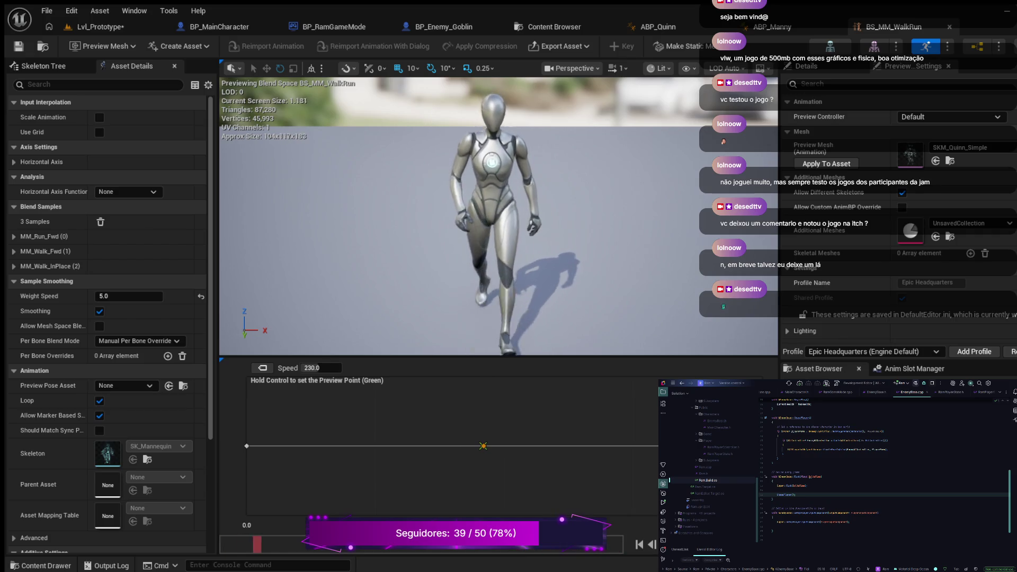
pyautogui.moveTo(480, 446); pyautogui.dragTo(247, 446)
pyautogui.click(247, 446)
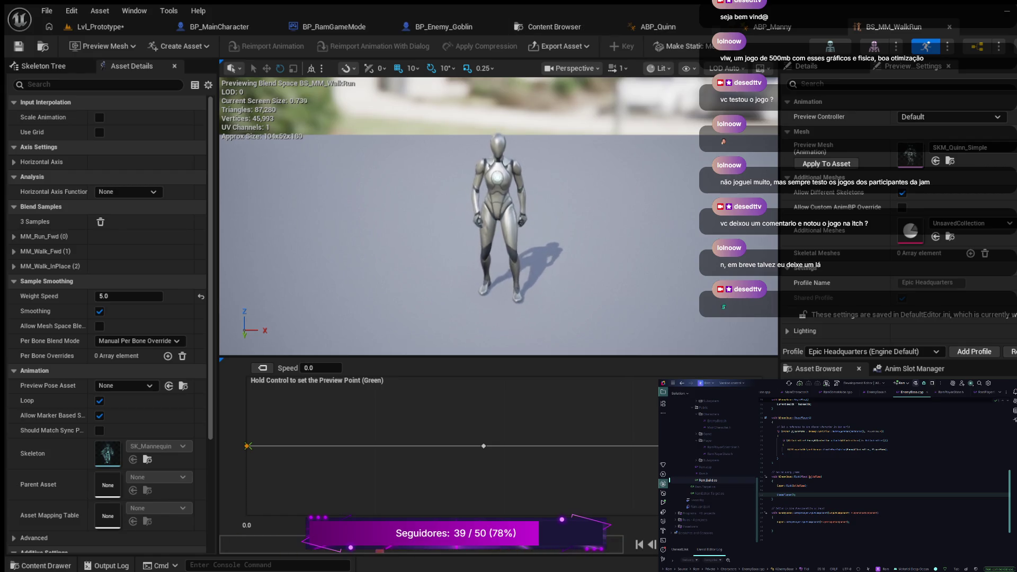
pyautogui.click(658, 27)
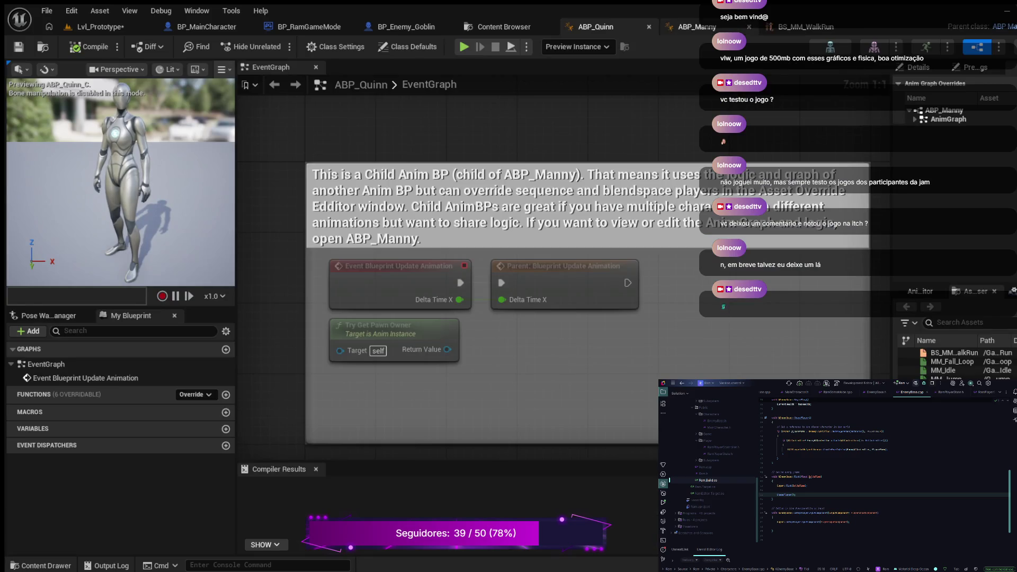
# Step: Close ABP_Quinn and show ABP_Manny's EventGraph
pyautogui.click(649, 27)
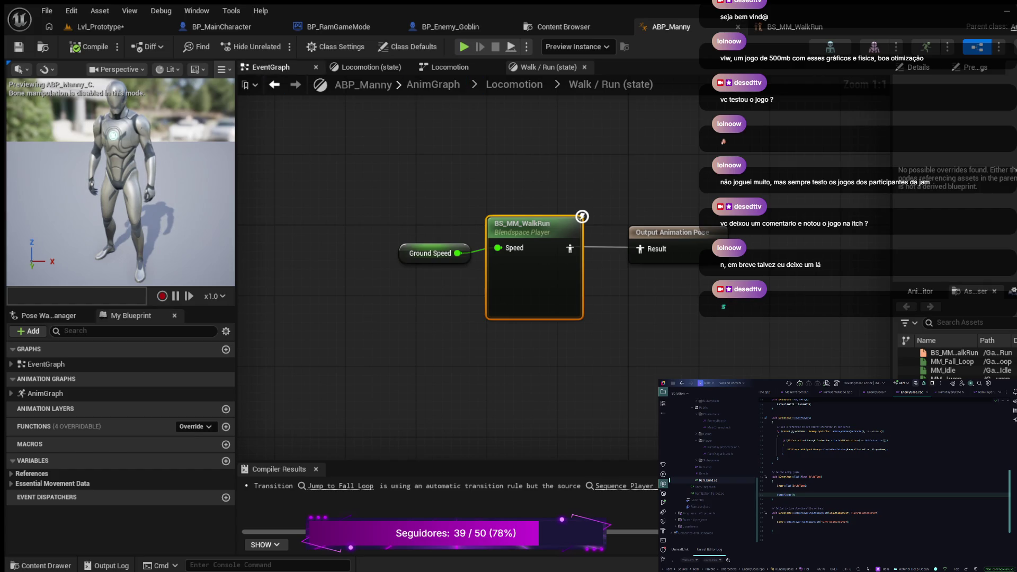
pyautogui.click(271, 67)
pyautogui.scroll(3, 508, 222)
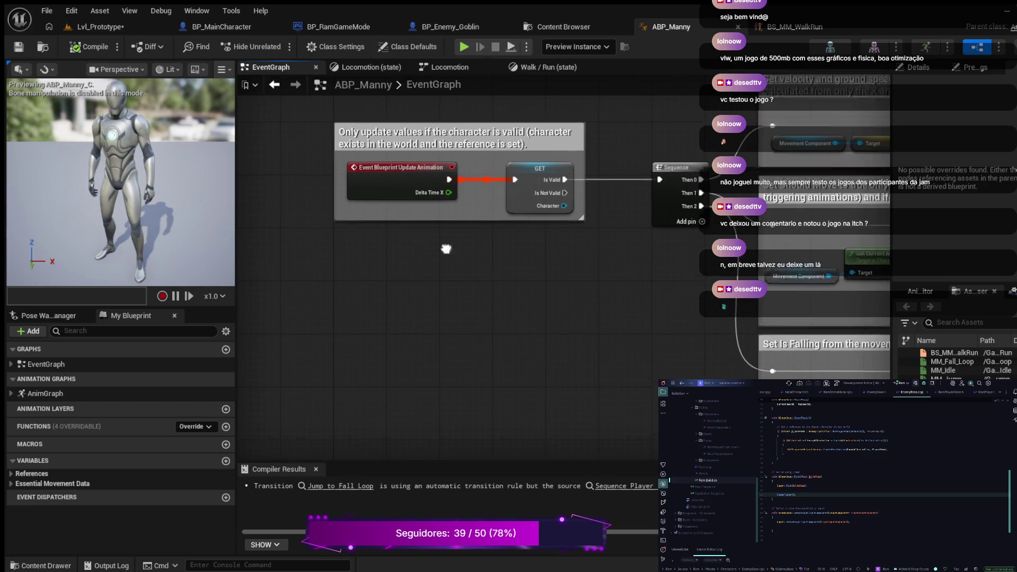
pyautogui.scroll(2, 606, 243)
# Step: Pan through the owning-character and Movement Component nodes and toggle the AnimGraph list
pyautogui.moveTo(607, 244); pyautogui.dragTo(752, 403)
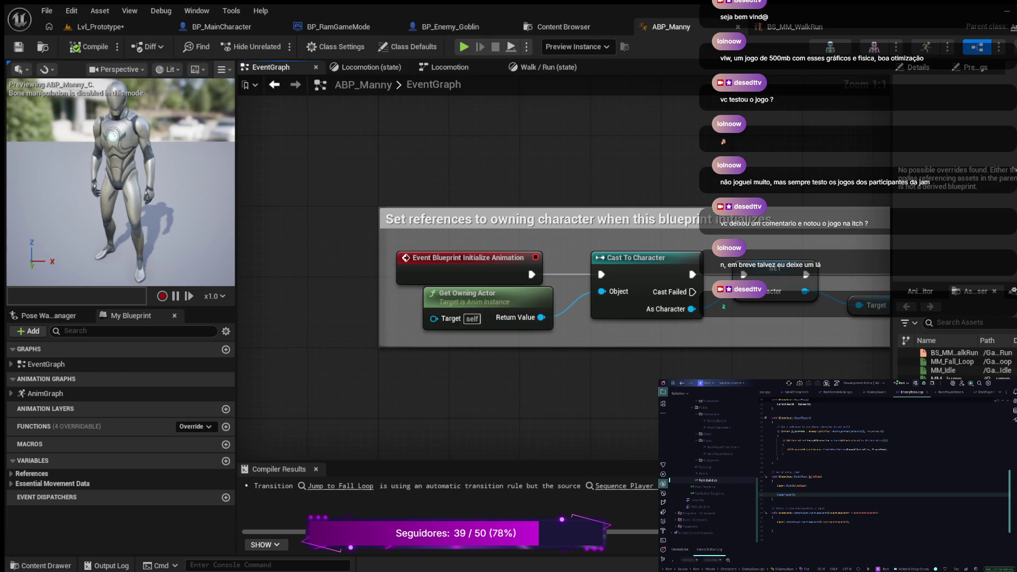
pyautogui.moveTo(583, 275); pyautogui.dragTo(501, 254)
pyautogui.moveTo(600, 385)
pyautogui.mouseDown()
pyautogui.moveTo(370, 371)
pyautogui.moveTo(380, 339)
pyautogui.moveTo(367, 337)
pyautogui.moveTo(368, 197)
pyautogui.moveTo(414, 212)
pyautogui.moveTo(392, 202)
pyautogui.moveTo(421, 251)
pyautogui.moveTo(472, 263)
pyautogui.moveTo(670, 259)
pyautogui.moveTo(546, 195)
pyautogui.moveTo(413, 200)
pyautogui.moveTo(371, 235)
pyautogui.moveTo(324, 249)
pyautogui.mouseUp()
pyautogui.scroll(-1, 368, 197)
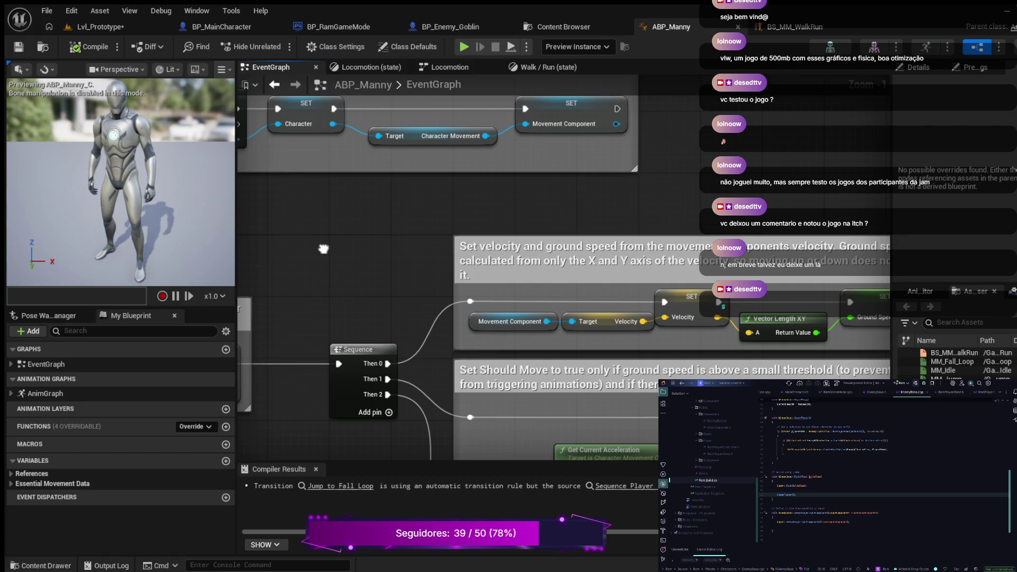
pyautogui.click(509, 321)
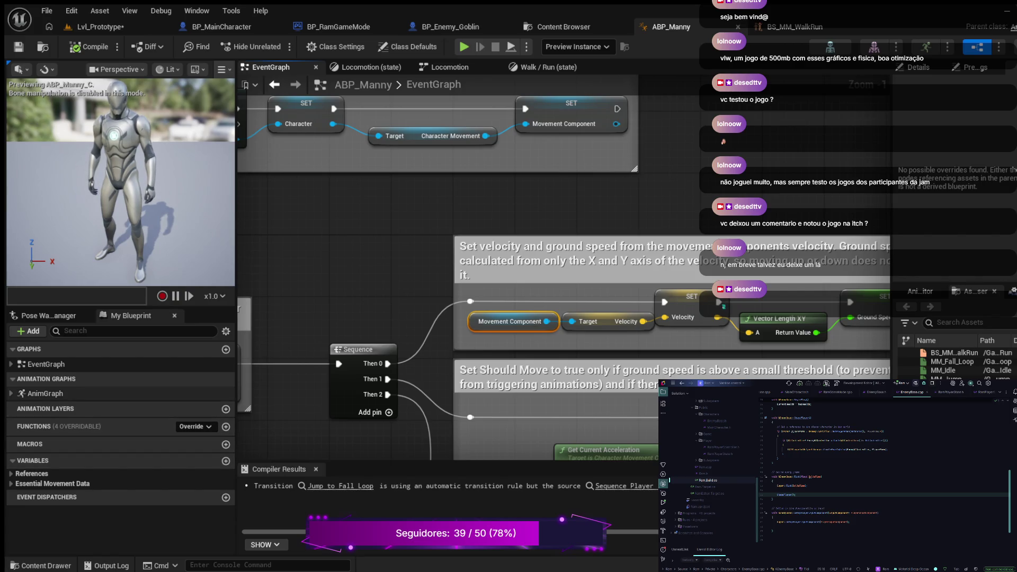
pyautogui.click(11, 393)
pyautogui.click(11, 393)
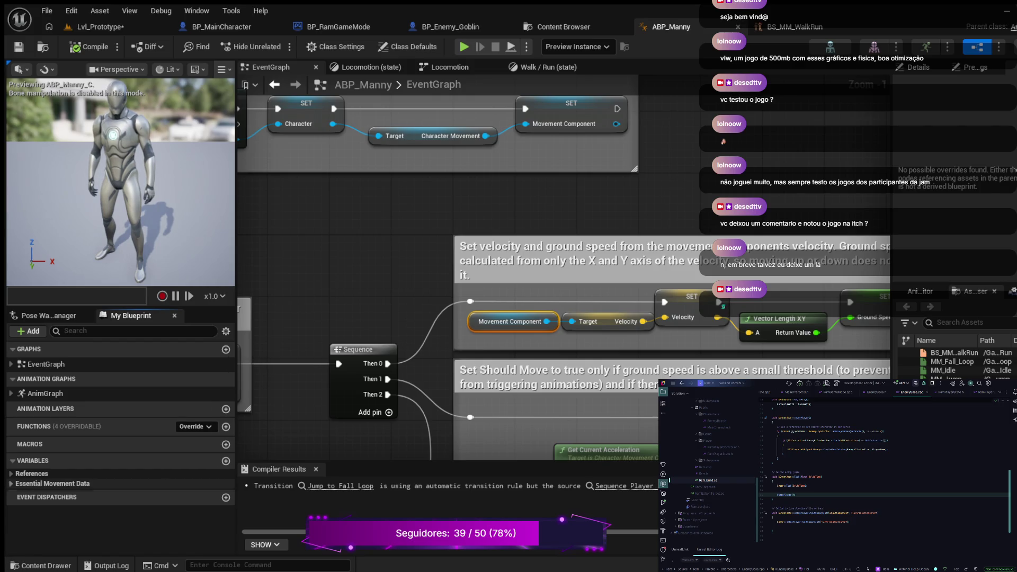
# Step: Expand the Essential Movement Data and Character/MovementComponent variable categories in My Blueprint
pyautogui.click(11, 484)
pyautogui.scroll(-1, 106, 509)
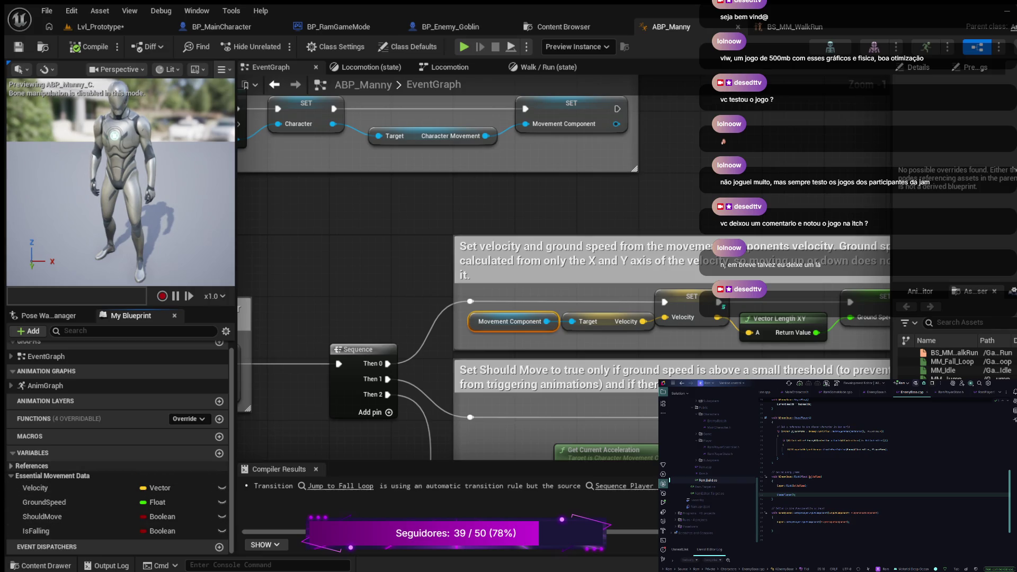
pyautogui.click(11, 466)
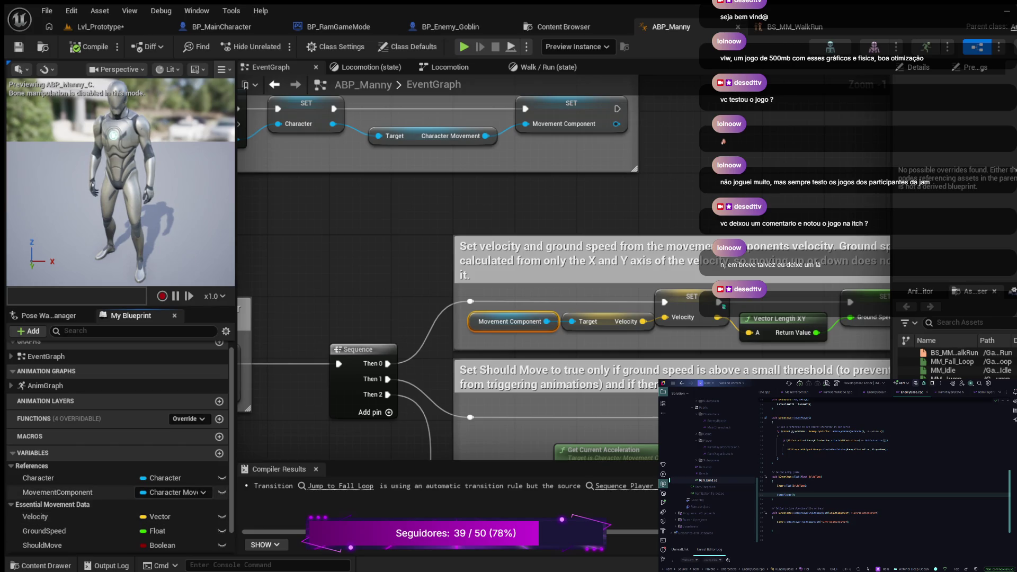
pyautogui.scroll(-2, 627, 356)
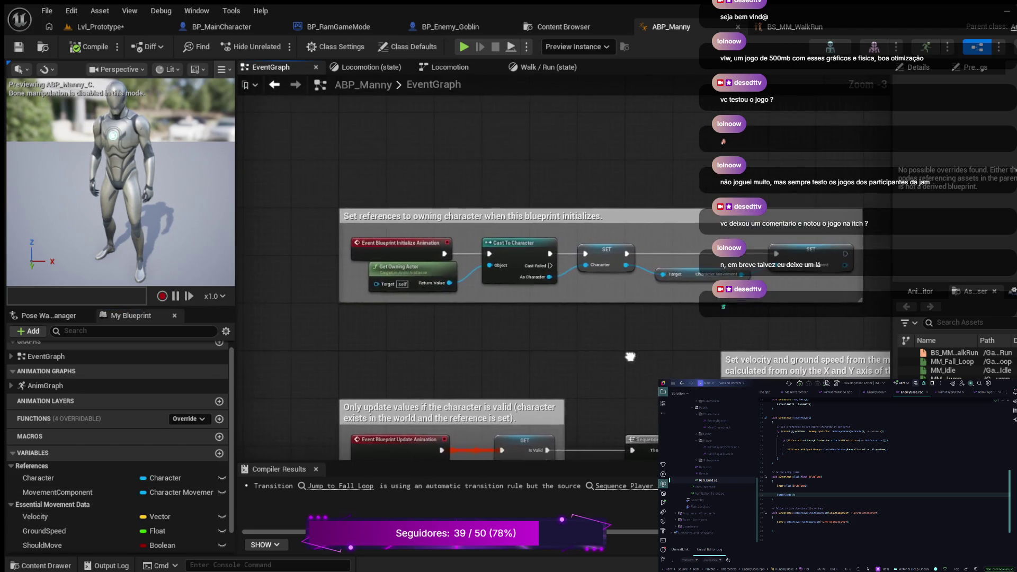
pyautogui.scroll(3, 596, 316)
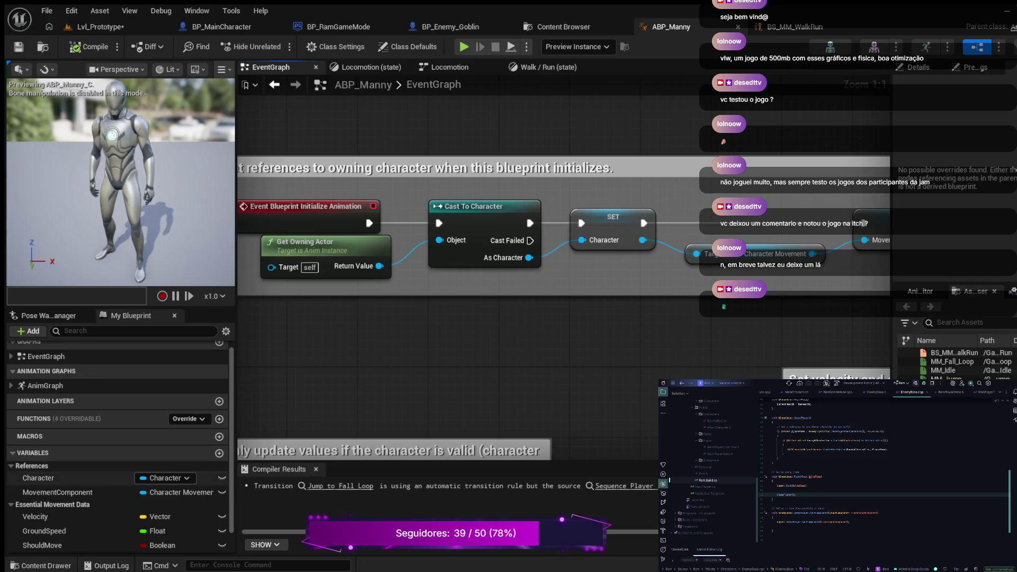
# Step: Pan from the initialization logic to the Sequence that sets Velocity and Ground Speed
pyautogui.moveTo(717, 323)
pyautogui.mouseDown()
pyautogui.moveTo(556, 334)
pyautogui.moveTo(598, 299)
pyautogui.moveTo(664, 293)
pyautogui.moveTo(675, 343)
pyautogui.mouseUp()
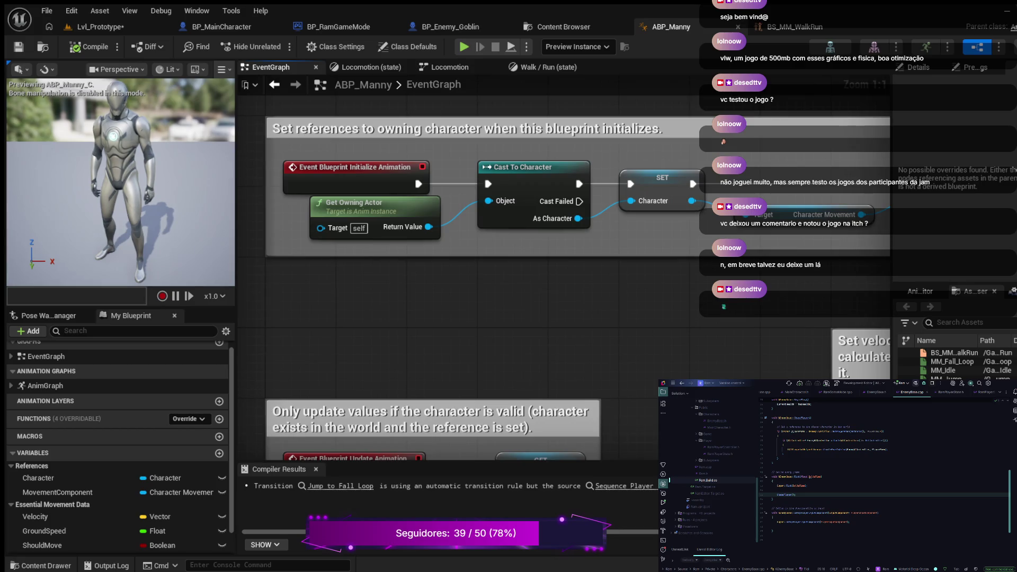
pyautogui.moveTo(644, 332)
pyautogui.mouseDown()
pyautogui.moveTo(700, 184)
pyautogui.moveTo(688, 223)
pyautogui.moveTo(445, 164)
pyautogui.moveTo(288, 196)
pyautogui.moveTo(224, 226)
pyautogui.mouseUp()
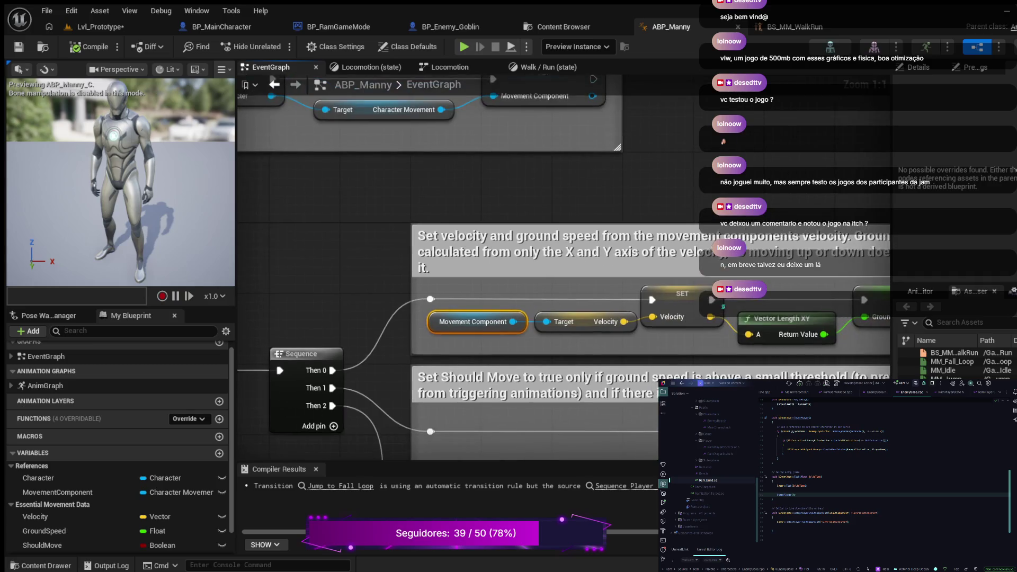
pyautogui.moveTo(456, 189); pyautogui.dragTo(340, 189)
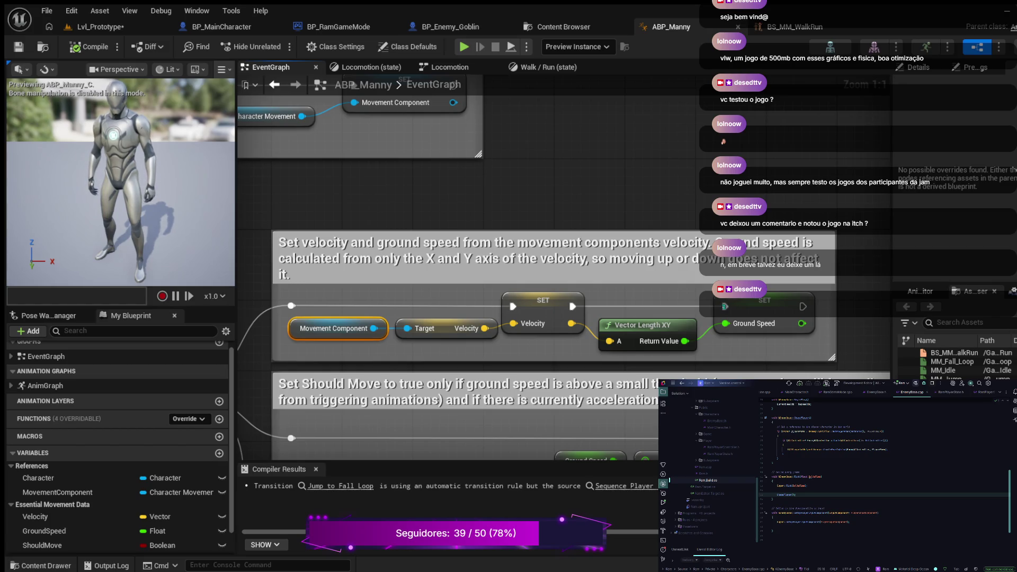
# Step: Pan the EventGraph across the Get Current Acceleration, Should Move and Is Falling logic
pyautogui.moveTo(525, 208)
pyautogui.mouseDown()
pyautogui.moveTo(552, 192)
pyautogui.moveTo(570, 119)
pyautogui.mouseUp()
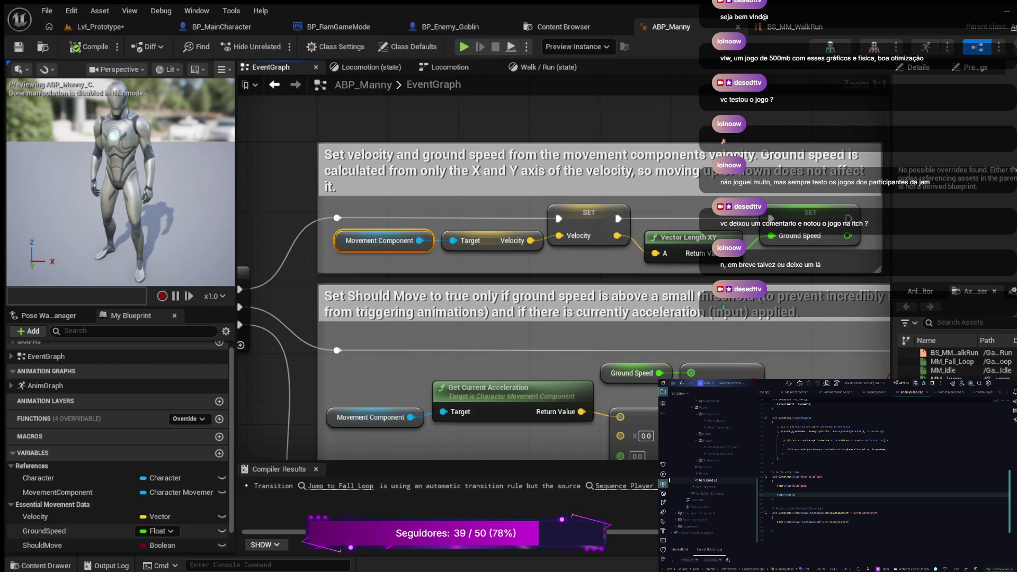
pyautogui.moveTo(241, 448)
pyautogui.mouseDown()
pyautogui.moveTo(300, 393)
pyautogui.moveTo(374, 393)
pyautogui.moveTo(395, 382)
pyautogui.moveTo(51, 372)
pyautogui.moveTo(239, 368)
pyautogui.moveTo(218, 378)
pyautogui.mouseUp()
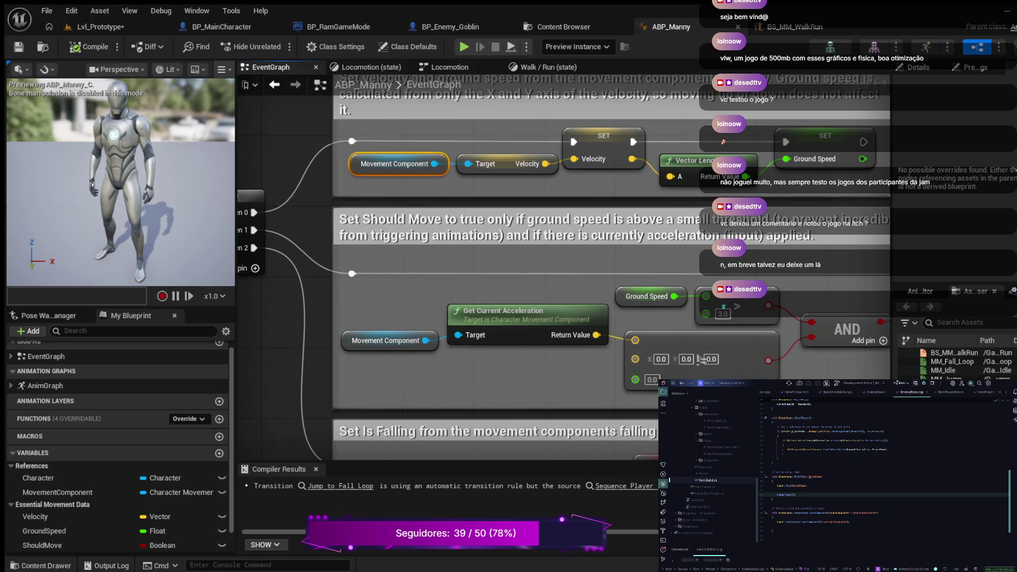
pyautogui.moveTo(218, 378)
pyautogui.mouseDown()
pyautogui.moveTo(138, 355)
pyautogui.moveTo(106, 326)
pyautogui.moveTo(125, 330)
pyautogui.mouseUp()
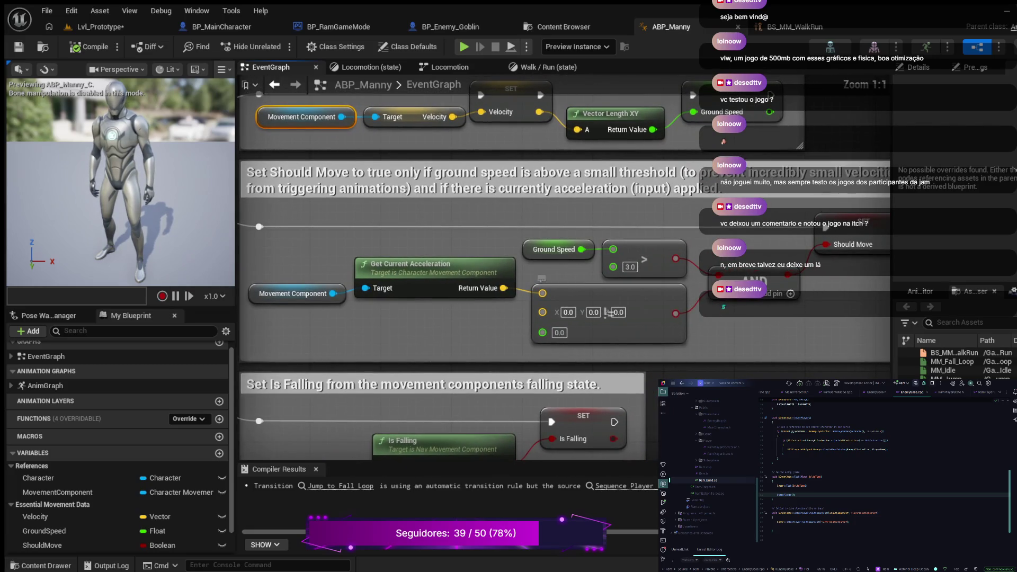
pyautogui.scroll(-2, 610, 313)
pyautogui.scroll(2, 609, 312)
pyautogui.moveTo(720, 406)
pyautogui.mouseDown()
pyautogui.moveTo(721, 332)
pyautogui.moveTo(850, 306)
pyautogui.moveTo(847, 331)
pyautogui.mouseUp()
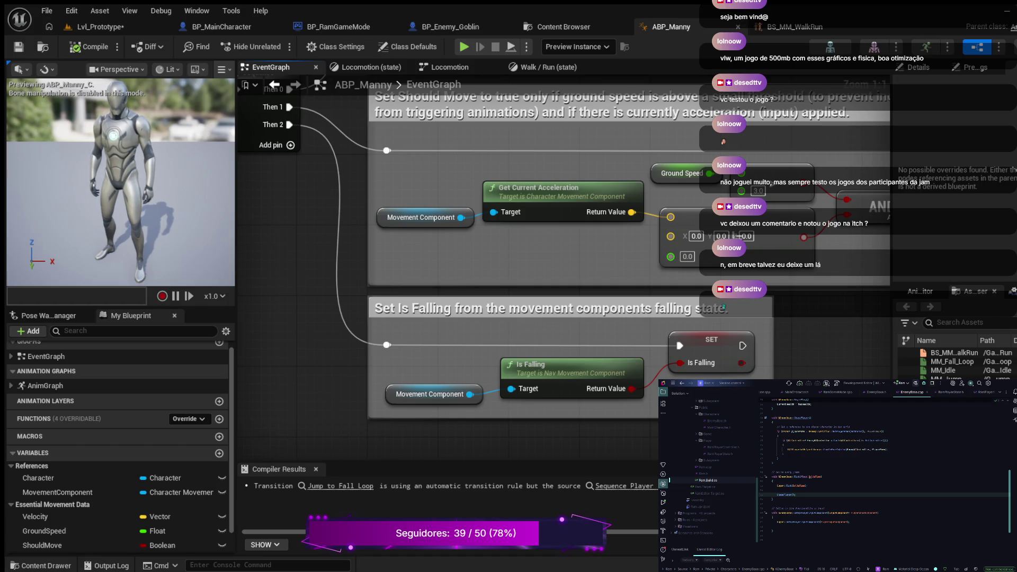
# Step: Pan the EventGraph past the Sequence and Is Falling nodes to Event Blueprint Update Animation's Is Valid check
pyautogui.scroll(-1, 296, 203)
pyautogui.moveTo(295, 203)
pyautogui.mouseDown()
pyautogui.moveTo(353, 208)
pyautogui.moveTo(463, 295)
pyautogui.moveTo(427, 310)
pyautogui.mouseUp()
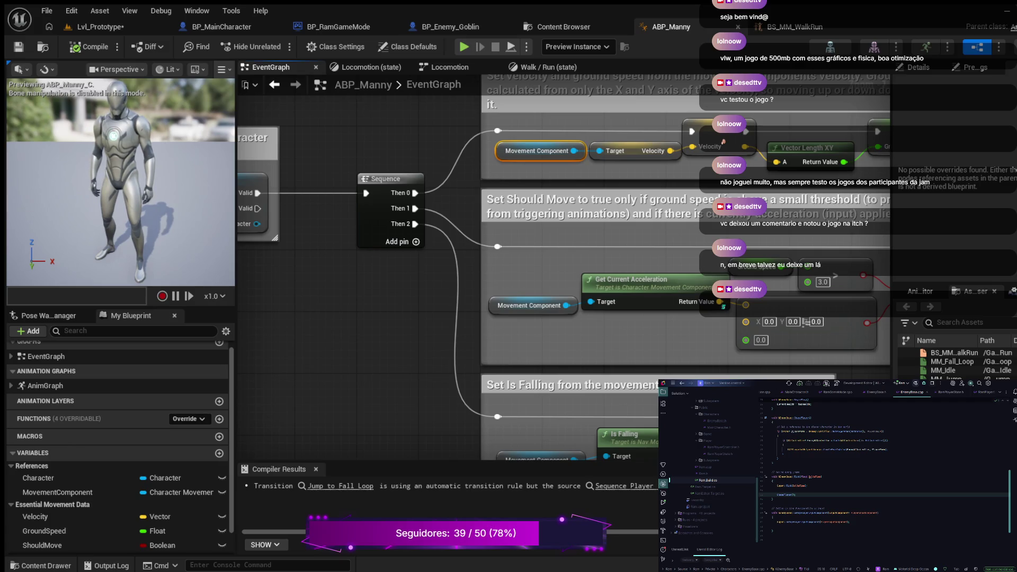
pyautogui.moveTo(373, 345)
pyautogui.mouseDown()
pyautogui.moveTo(409, 293)
pyautogui.moveTo(476, 291)
pyautogui.moveTo(383, 257)
pyautogui.moveTo(466, 371)
pyautogui.moveTo(576, 383)
pyautogui.mouseUp()
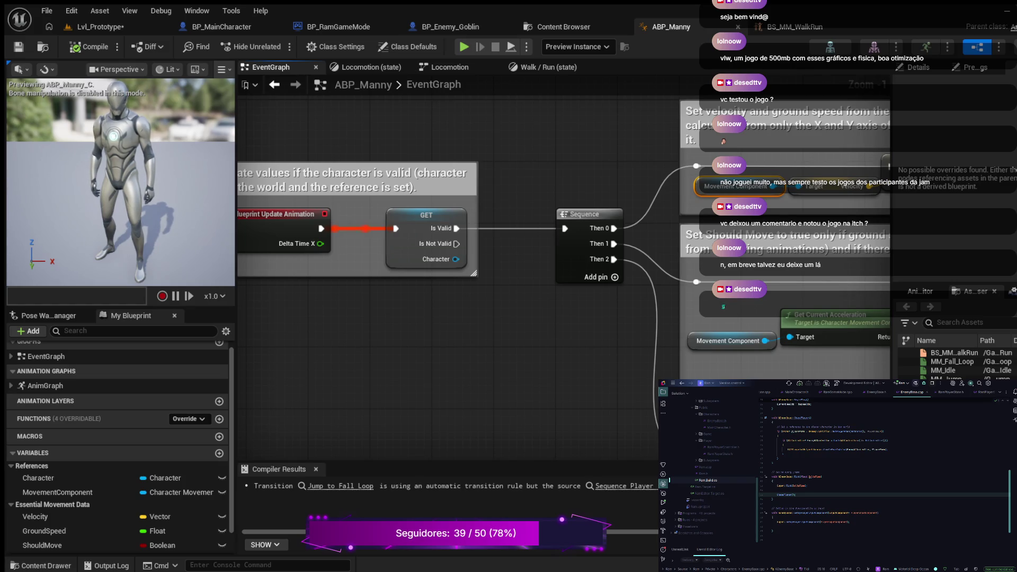
pyautogui.moveTo(453, 317); pyautogui.dragTo(586, 340)
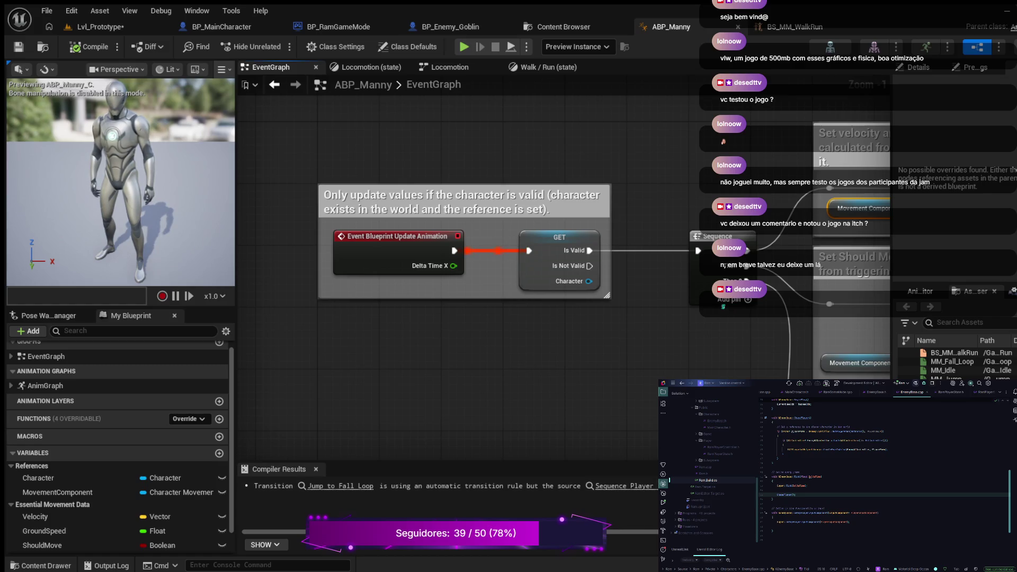
pyautogui.scroll(1, 885, 466)
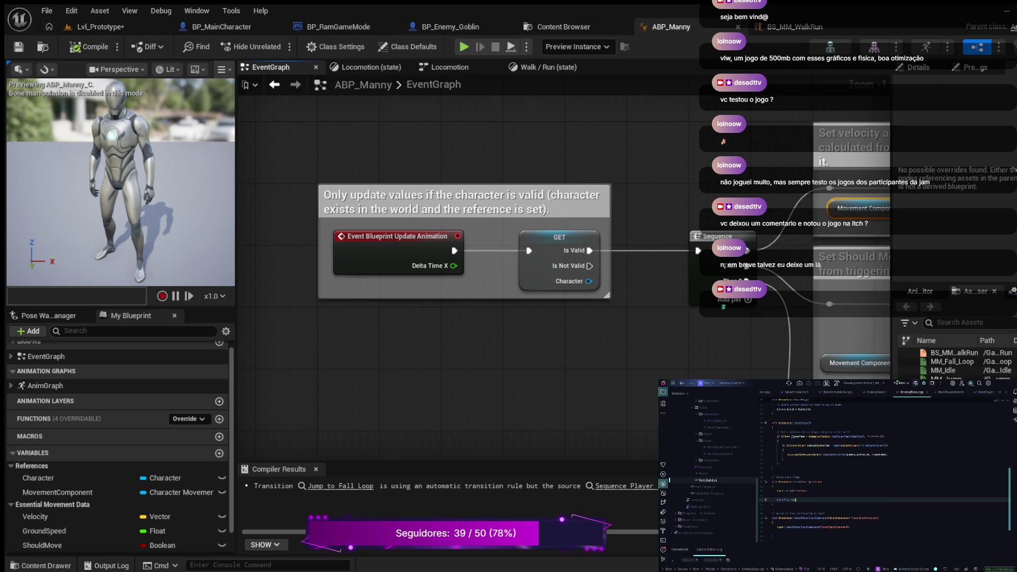
pyautogui.scroll(1, 884, 469)
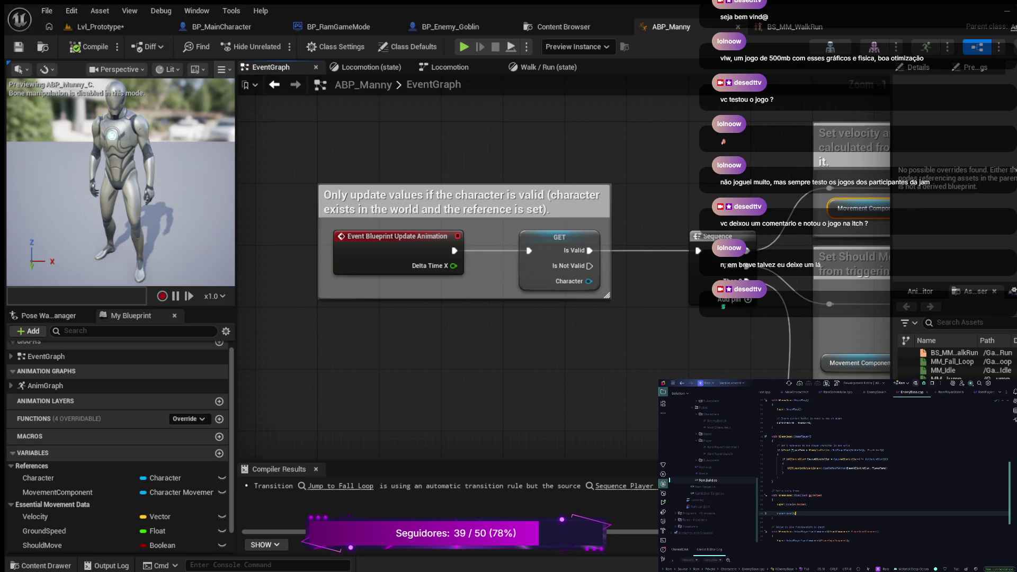
pyautogui.scroll(2, 885, 469)
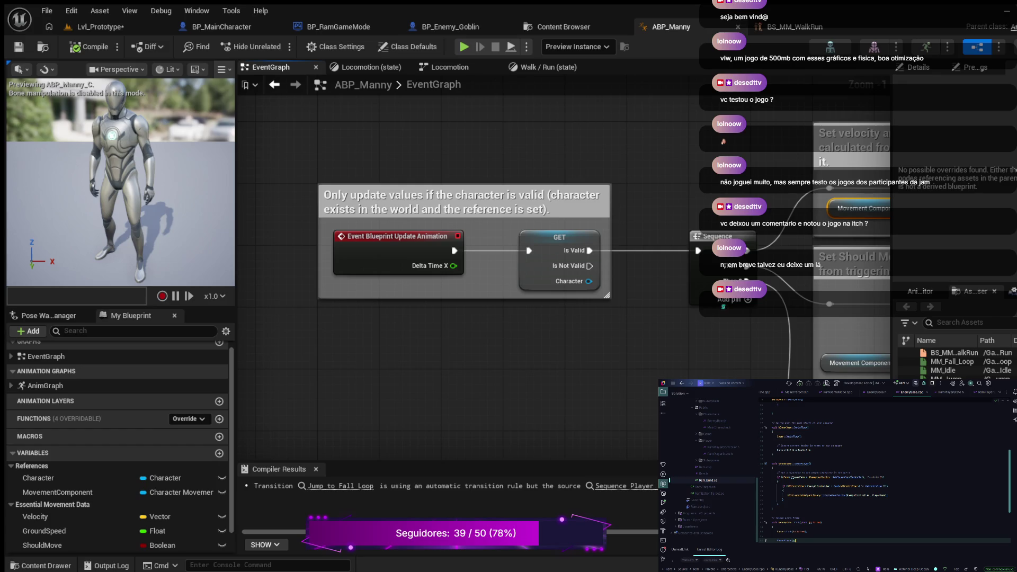
pyautogui.scroll(1, 885, 469)
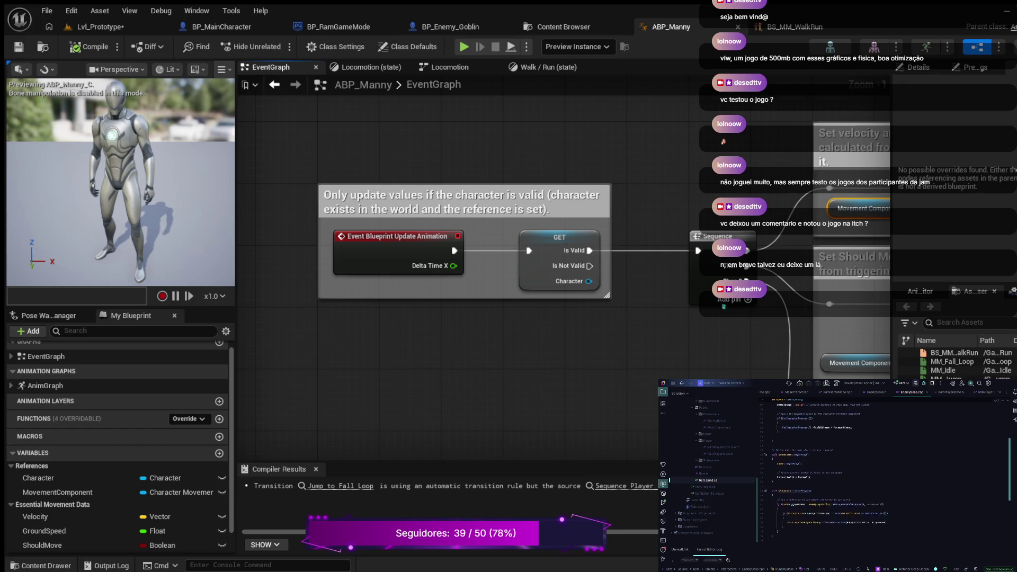
pyautogui.scroll(2, 837, 477)
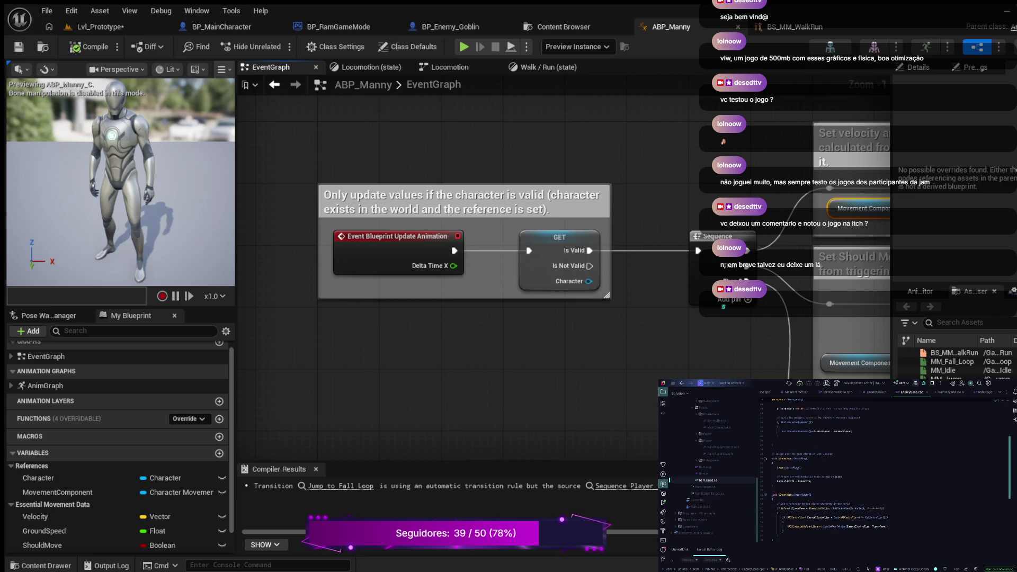
pyautogui.scroll(1, 837, 477)
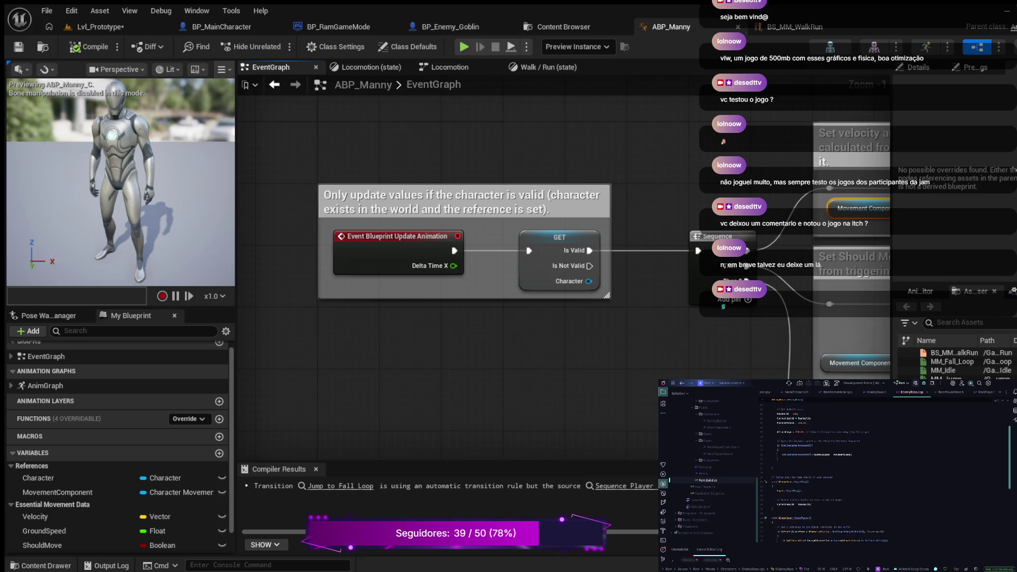
pyautogui.scroll(-3, 837, 477)
pyautogui.click(801, 477)
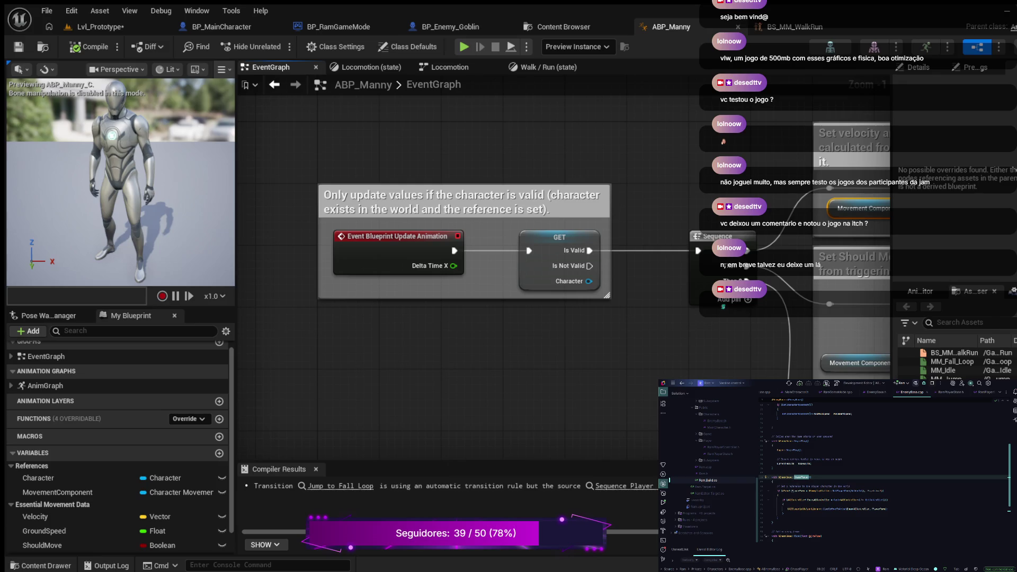
pyautogui.click(774, 468)
pyautogui.scroll(-1, 885, 472)
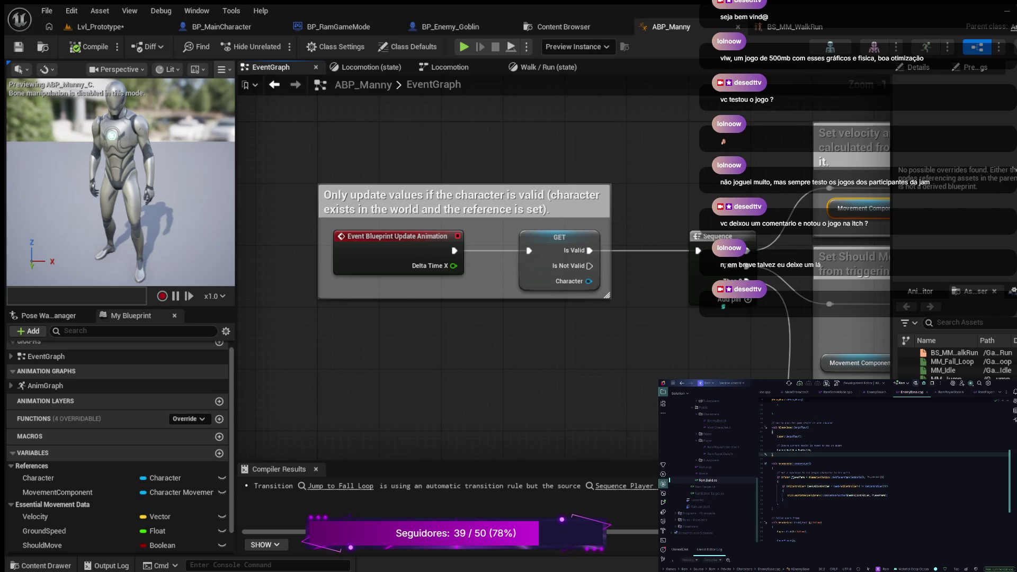
# Step: Switch to the Lvl_Prototype level and bring the viewport camera close to BP_Enemy_Goblin
pyautogui.click(98, 26)
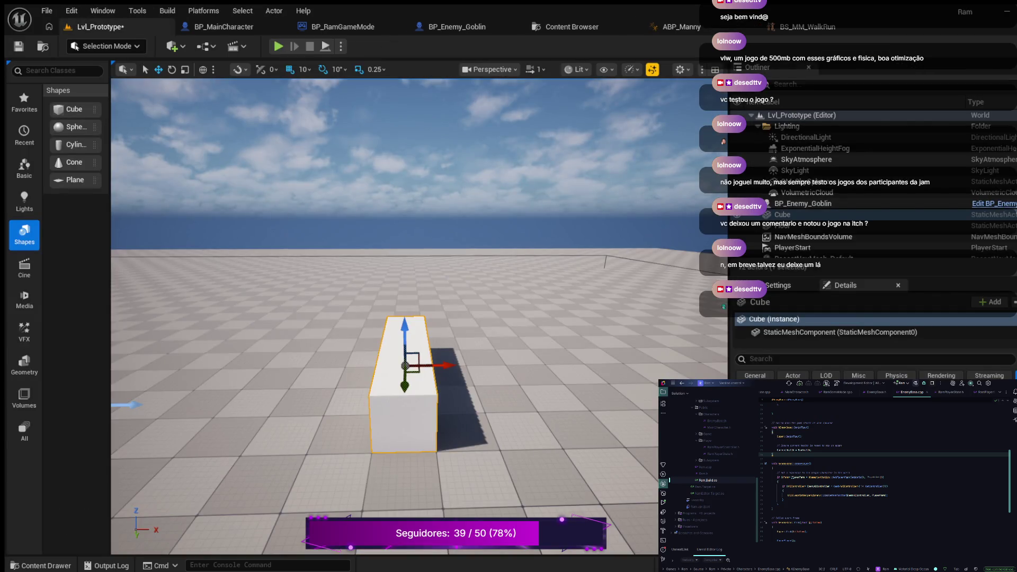
pyautogui.scroll(-5, 418, 318)
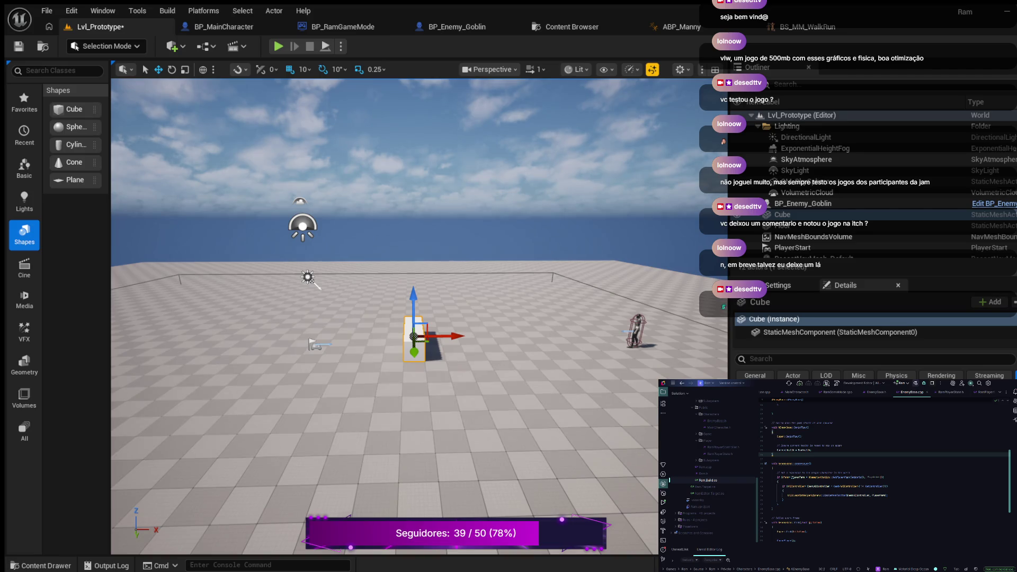
pyautogui.moveTo(419, 317)
pyautogui.mouseDown()
pyautogui.moveTo(474, 262)
pyautogui.moveTo(516, 260)
pyautogui.moveTo(516, 273)
pyautogui.mouseUp()
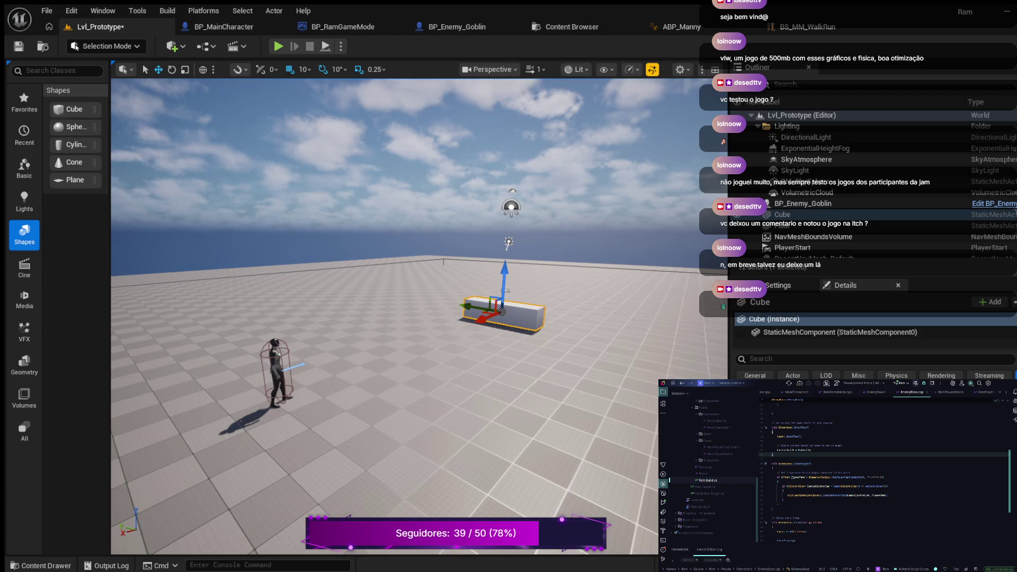